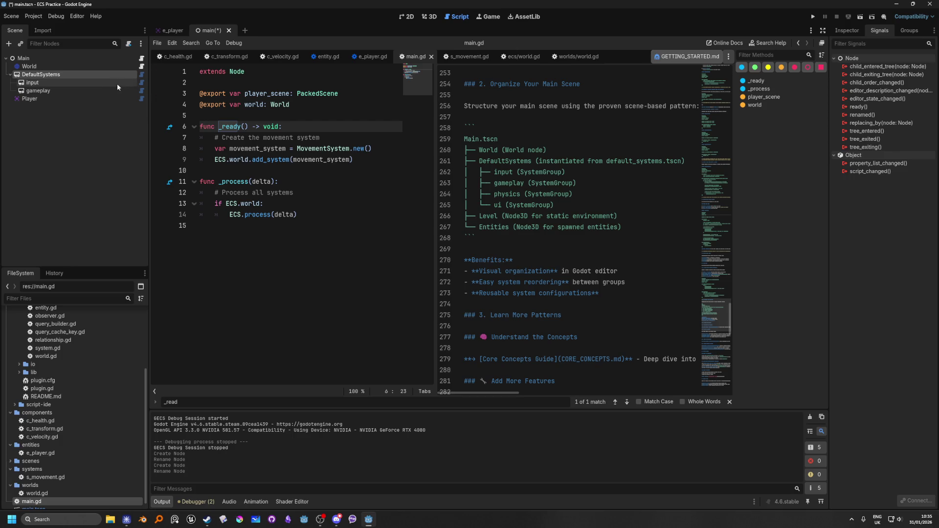
Check the input and gameplay groups, then start adding a new child node under DefaultSystems.
click(72, 81)
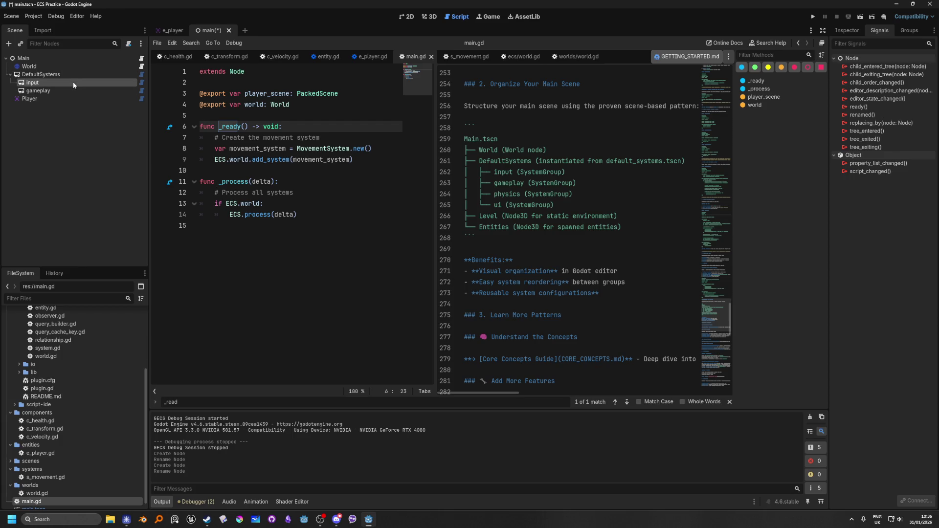
click(70, 88)
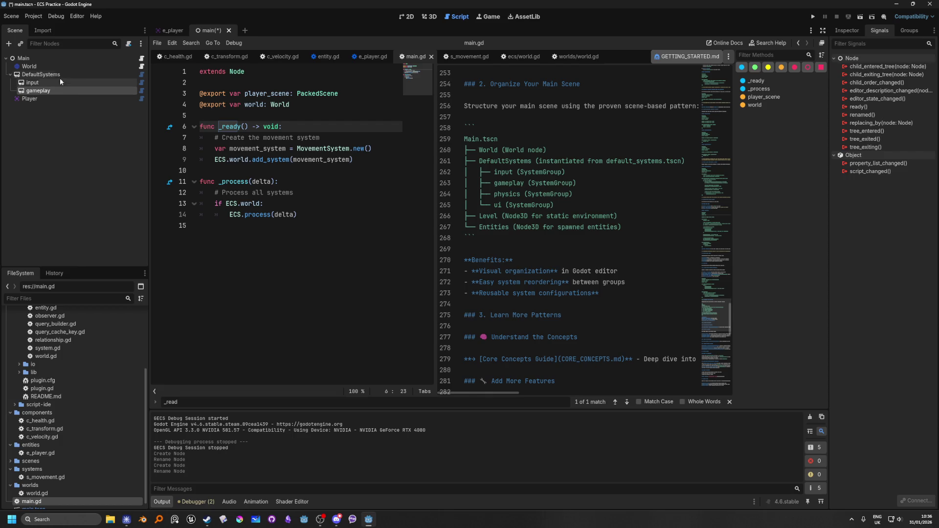
click(57, 75)
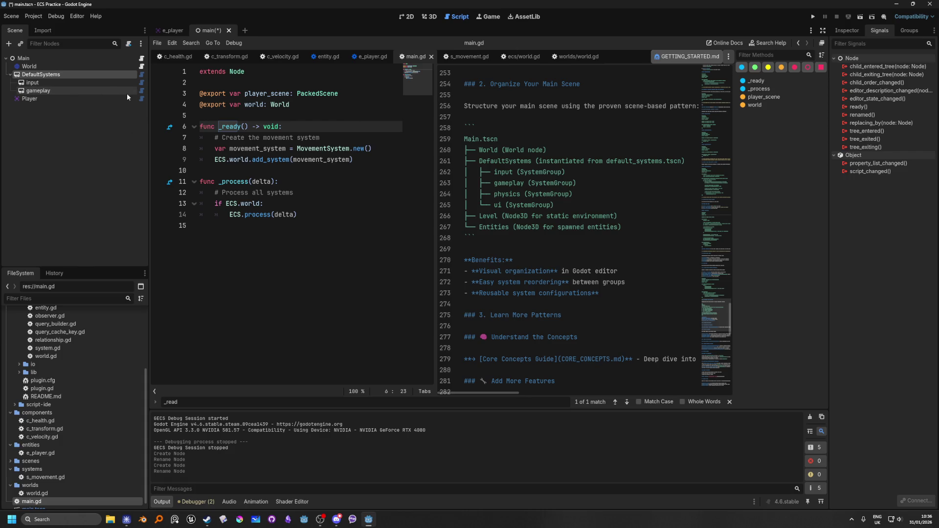
key(ctrl+a)
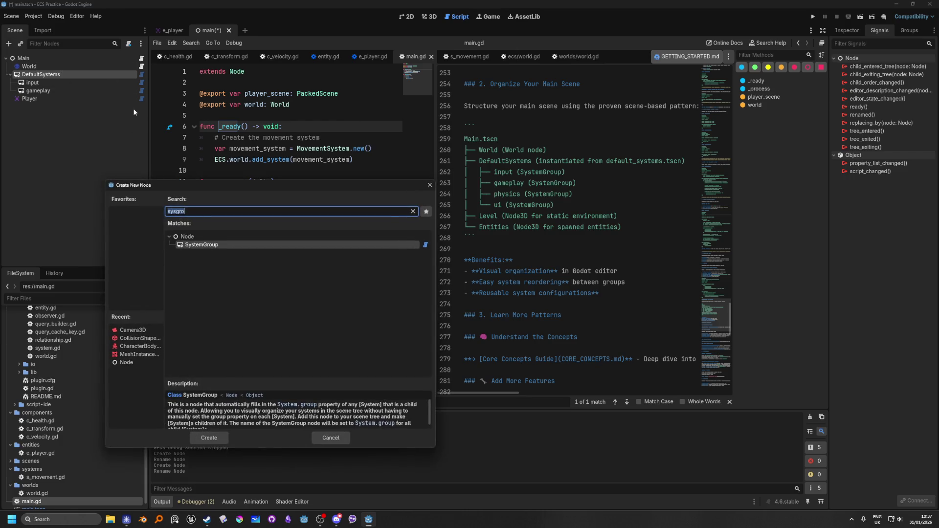
Create a SystemGroup named physics under DefaultSystems and start adding another child there.
double_click(211, 244)
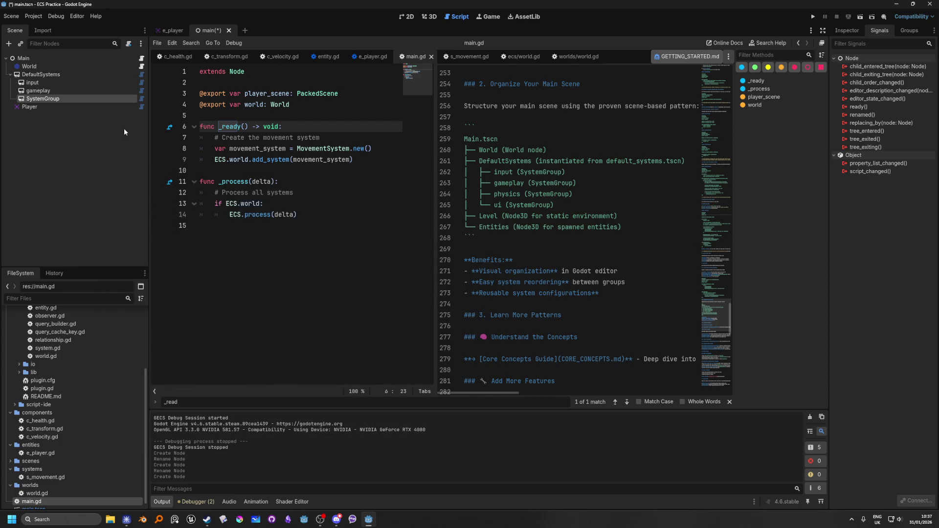
double_click(42, 99)
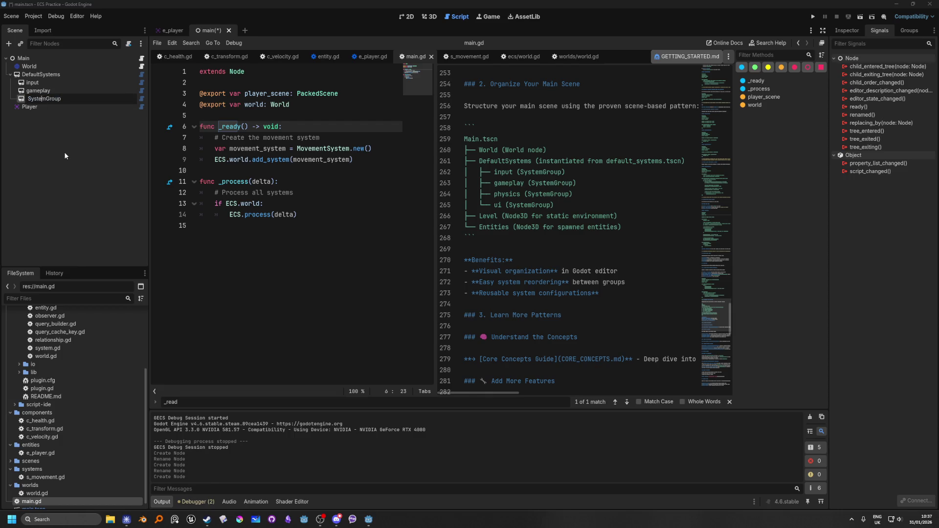
key(ctrl+a)
text(P)
key(BackSpace)
text(physics)
key(Return)
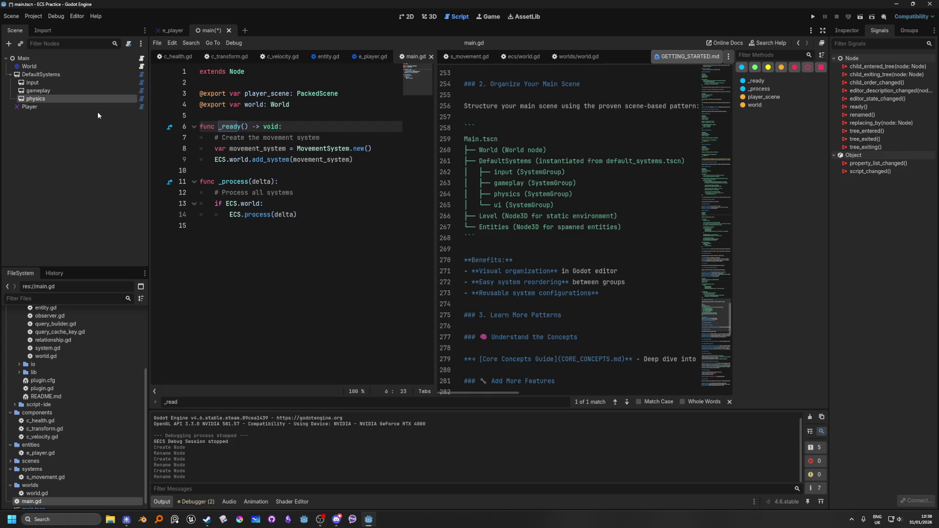
click(69, 74)
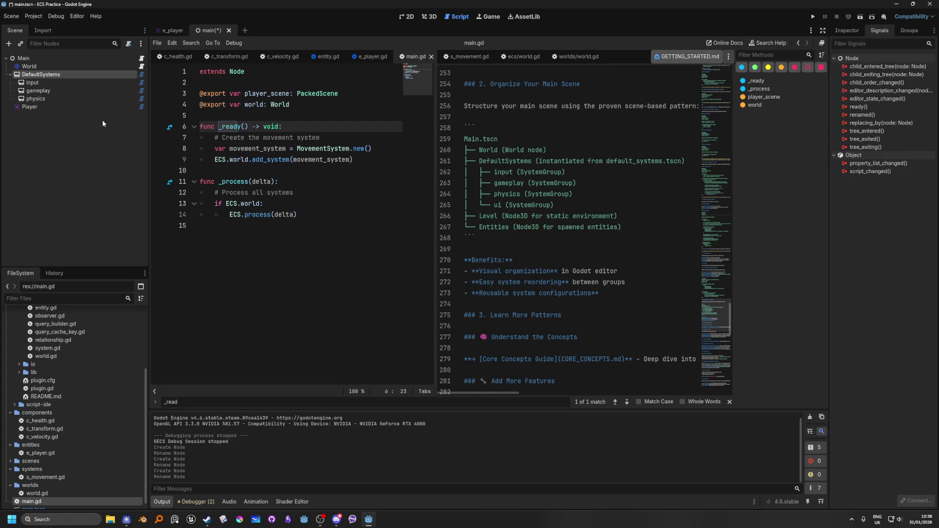
key(ctrl+a)
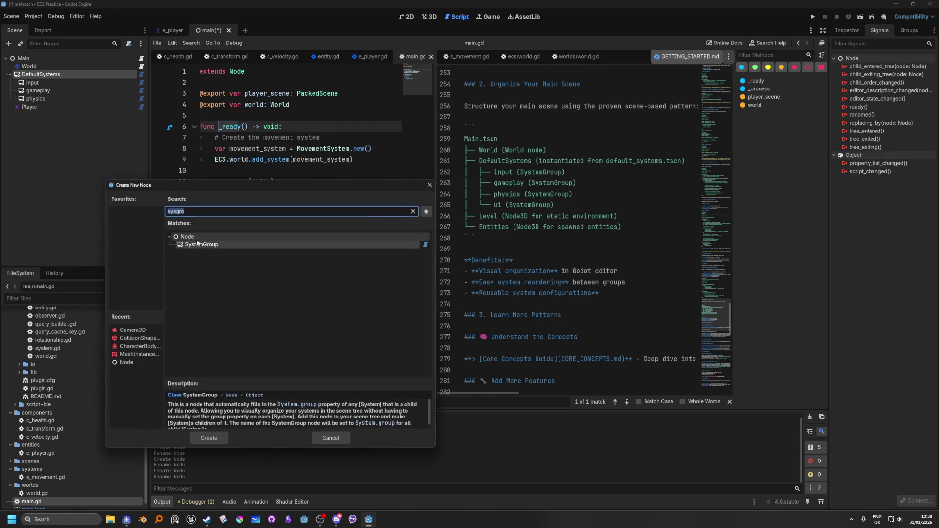
Add another SystemGroup under DefaultSystems and rename it ui.
key(Return)
key(F2)
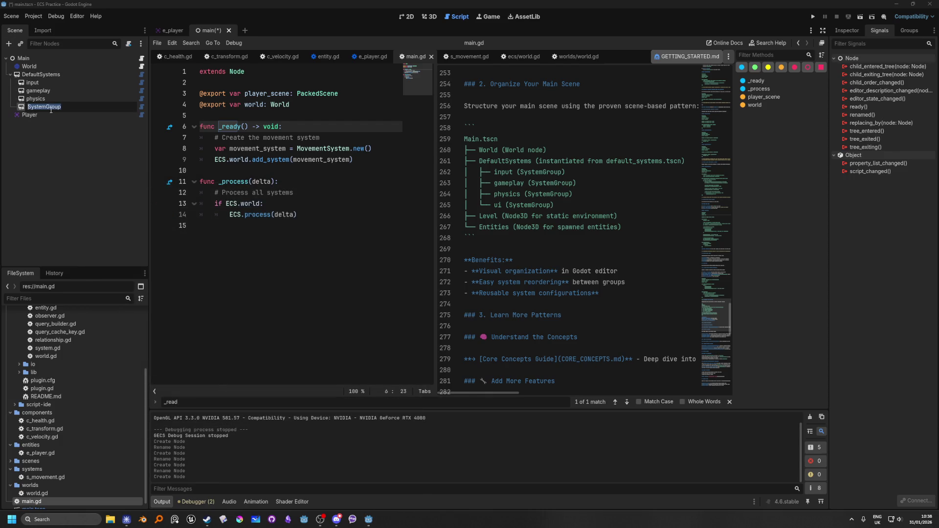
text(ui)
key(Return)
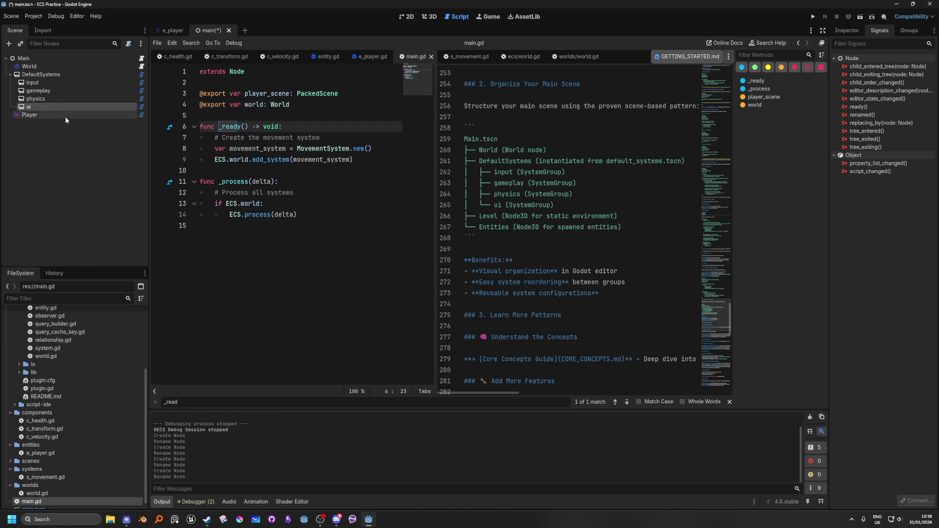
Review the physics, gameplay and input groups and the Player node, then select Main.
click(69, 98)
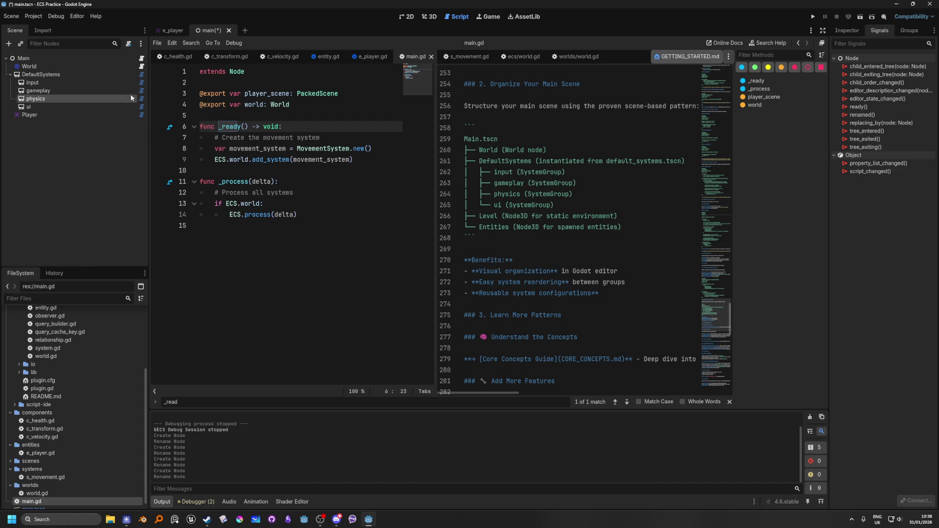
click(120, 88)
click(107, 82)
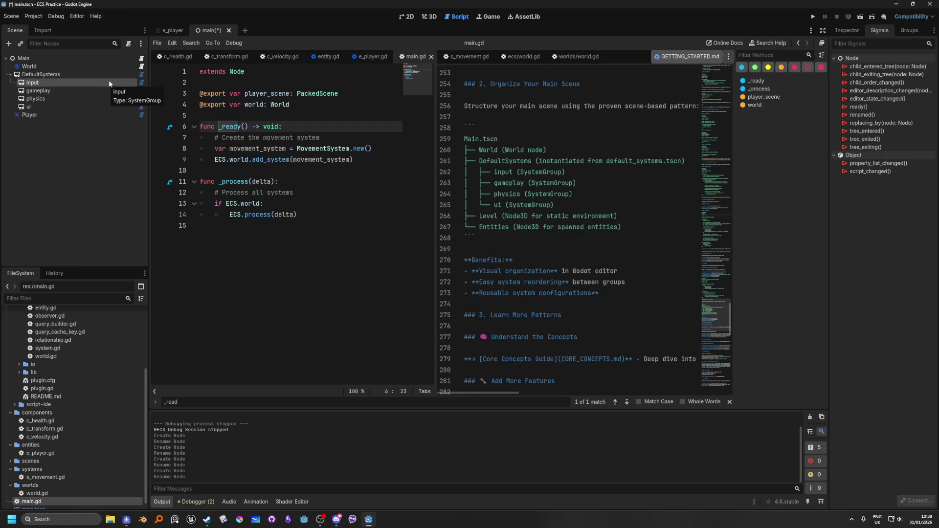
click(86, 115)
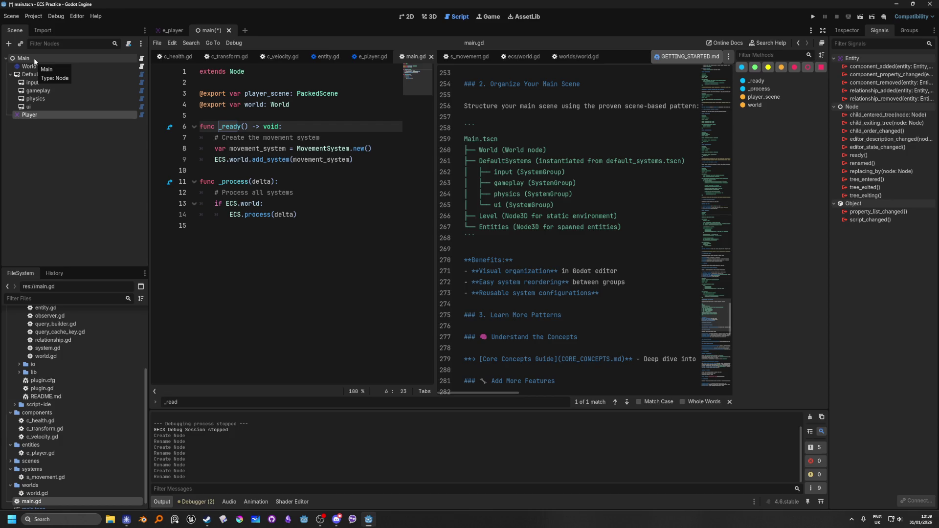
click(34, 58)
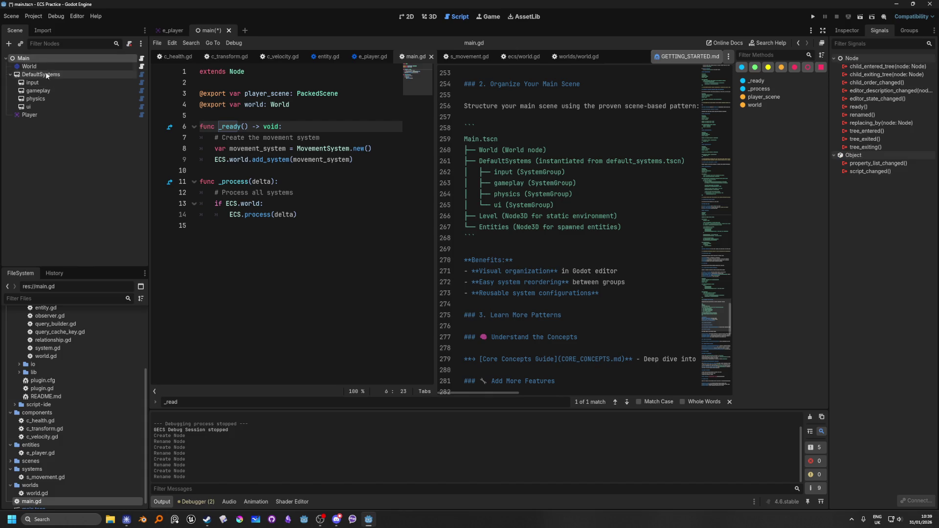
Add a Node3D under Main and name it Level.
key(ctrl+a)
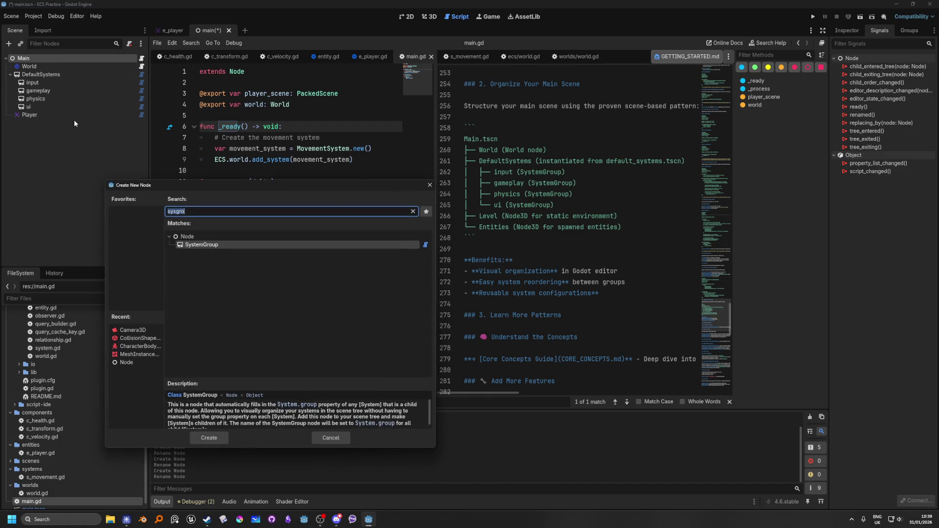
text(Node)
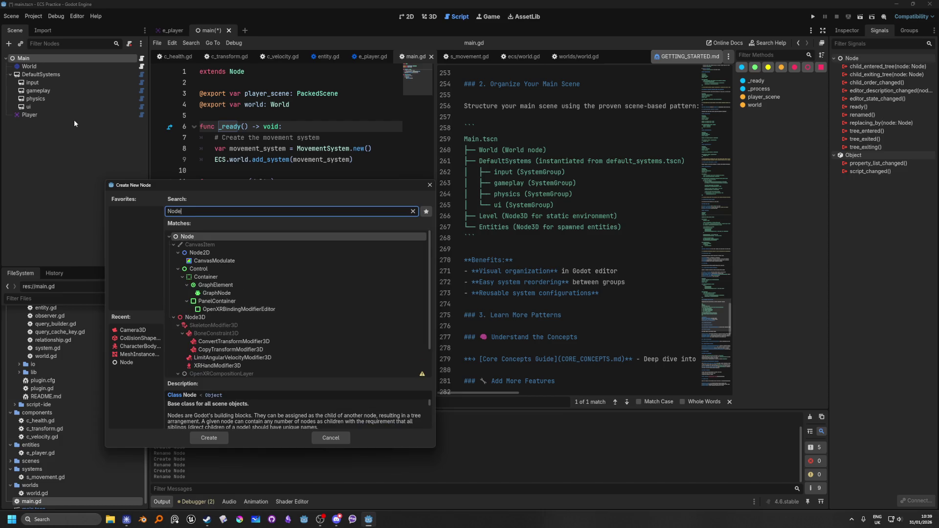
key(Down)
key(Down)
key(Down)
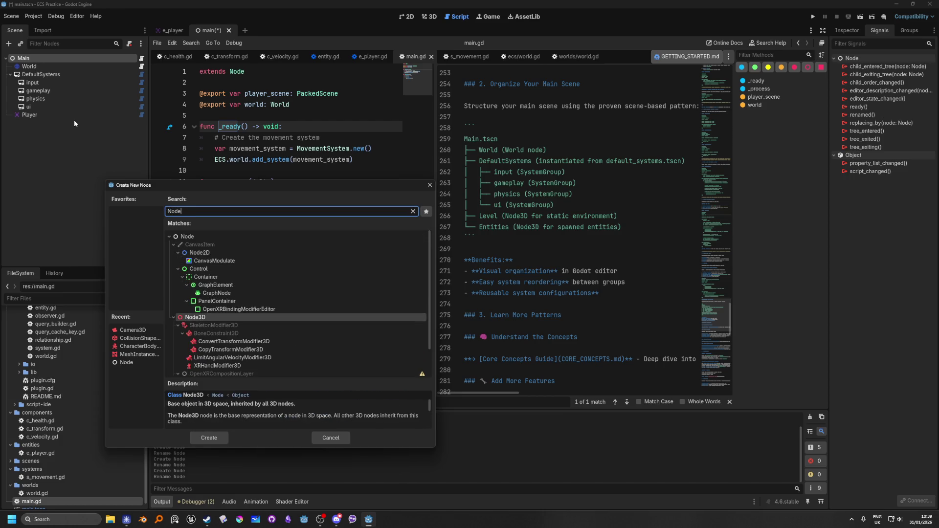
key(Return)
key(F2)
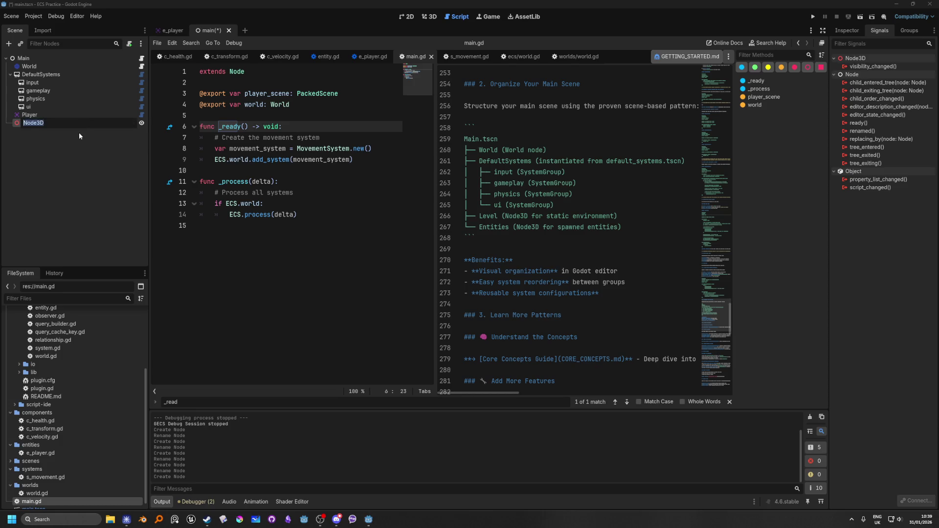
text(Levels)
key(Return)
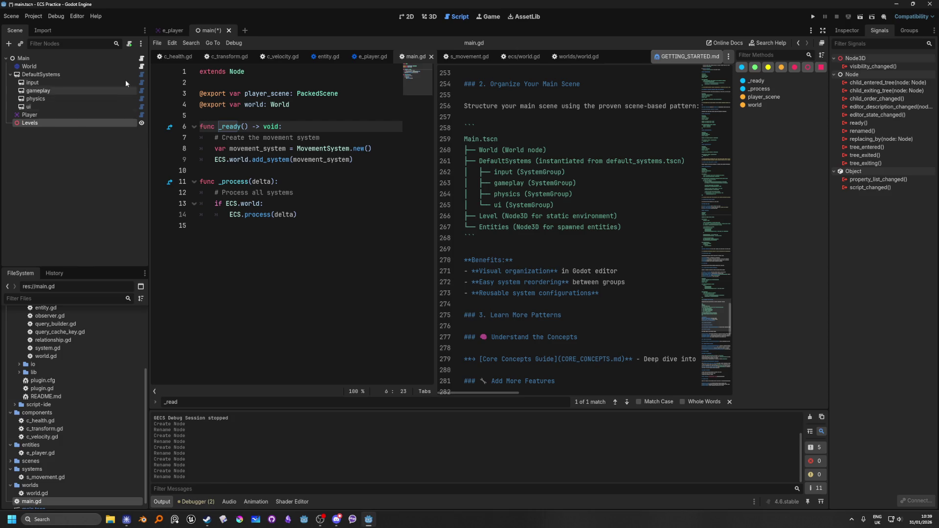
click(44, 121)
key(BackSpace)
key(Return)
click(42, 146)
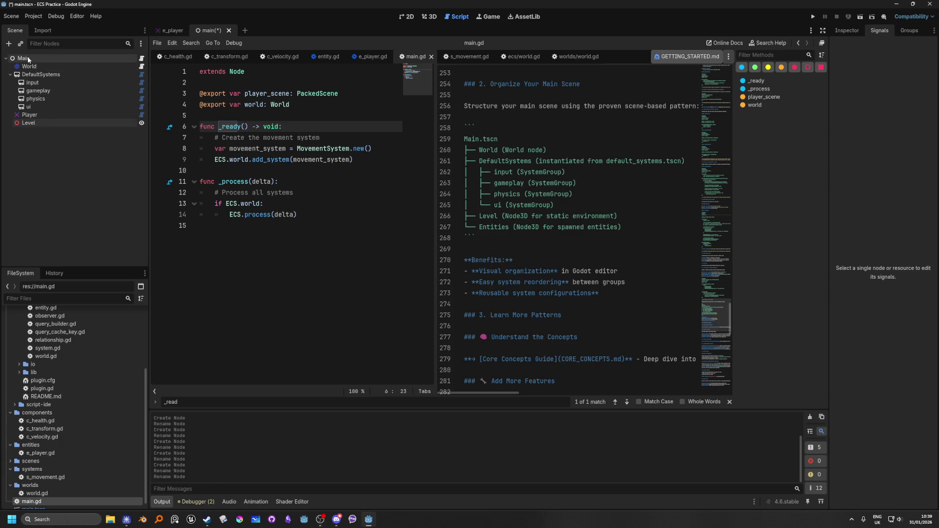
Add an Entities Node3D under Main, move Player into it, and run the project with F5.
click(25, 59)
key(ctrl+a)
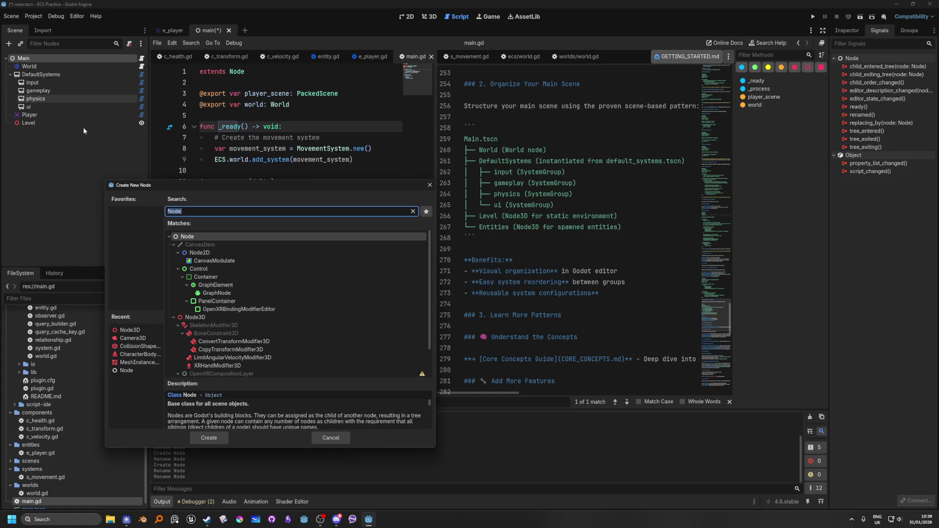
text(Entiti)
key(BackSpace)
key(BackSpace)
key(BackSpace)
text(Node3d)
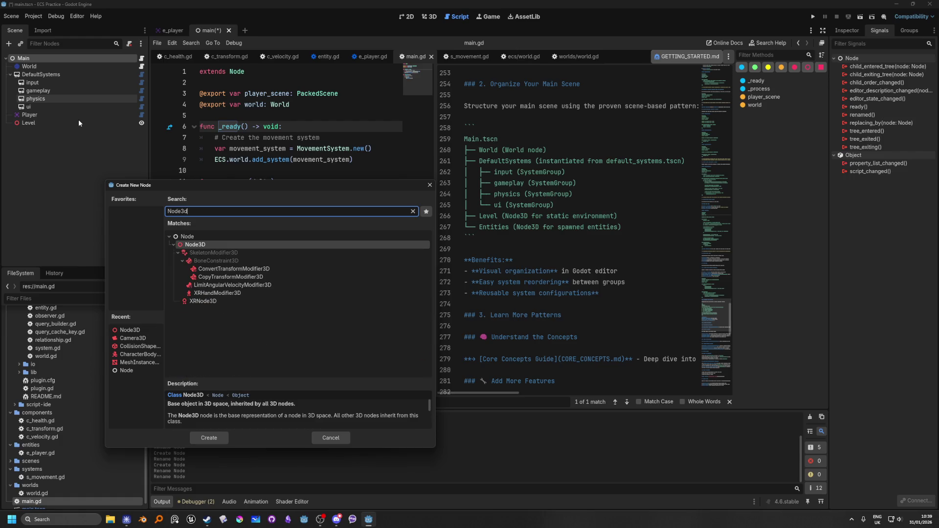
key(Return)
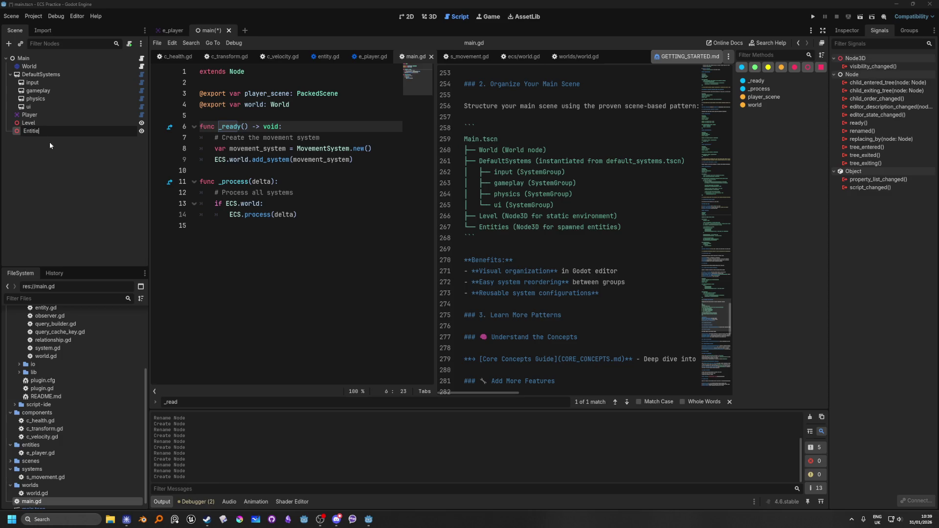
text(s)
key(Return)
drag(29, 115, 61, 131)
key(F5)
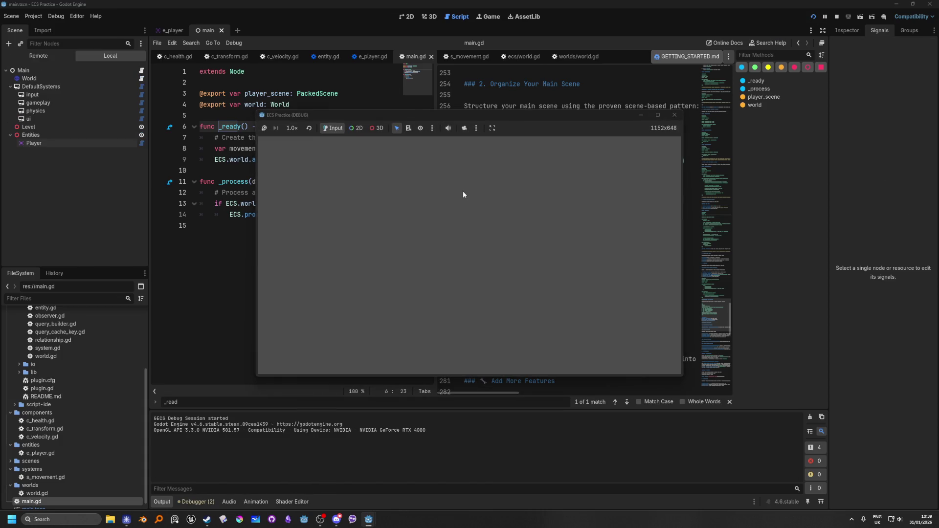
Stop the running game, widen the main.gd pane, and place the caret on the _process line.
click(674, 114)
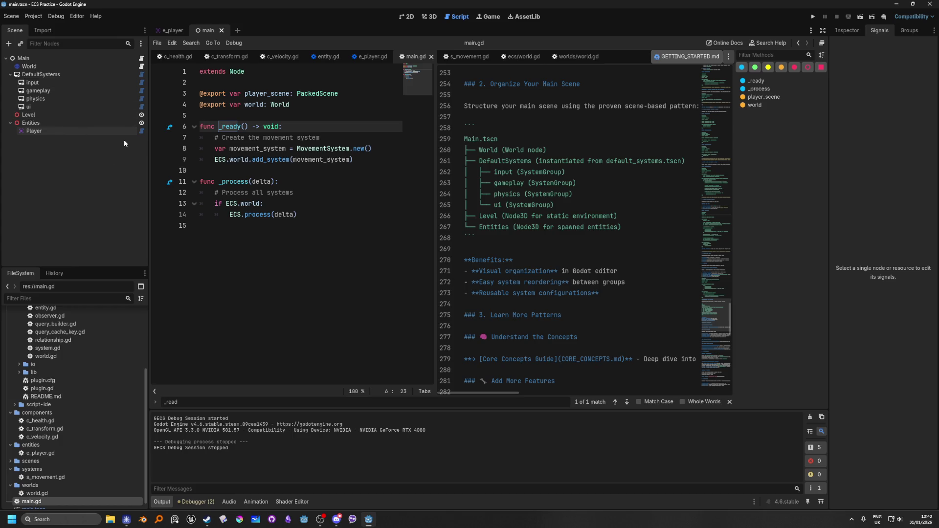
mouse_move(433, 122)
mouse_down()
mouse_move(569, 127)
mouse_move(471, 122)
mouse_move(468, 111)
mouse_up()
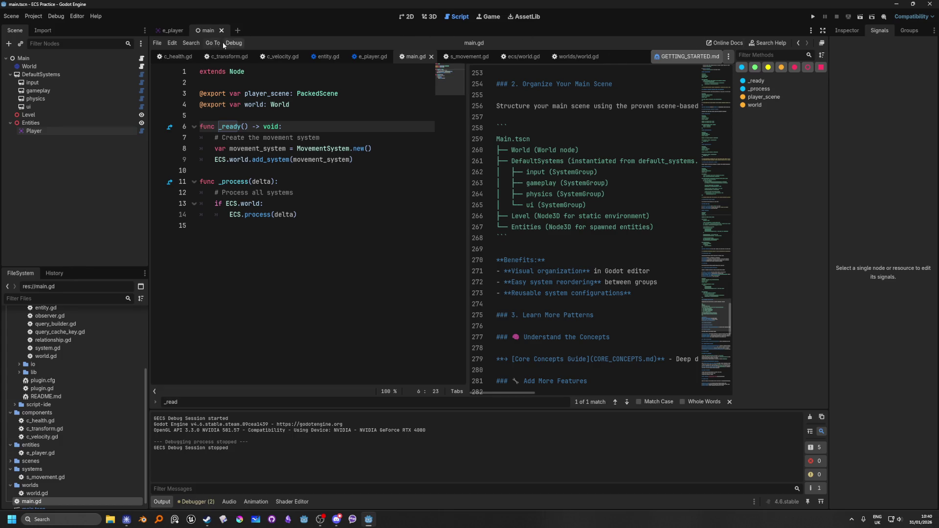
click(331, 177)
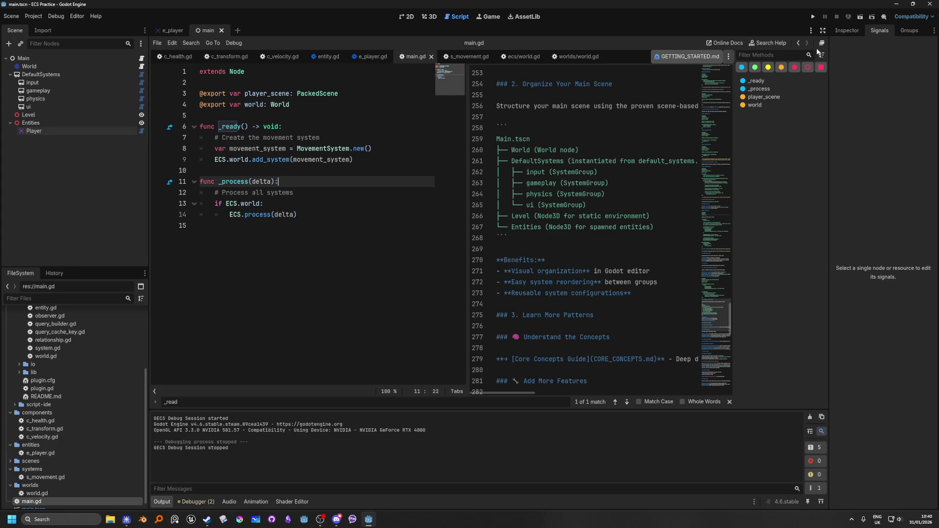
Switch to c_health.gd, place the caret at the end of line 5, and browse the Go To menu.
click(726, 60)
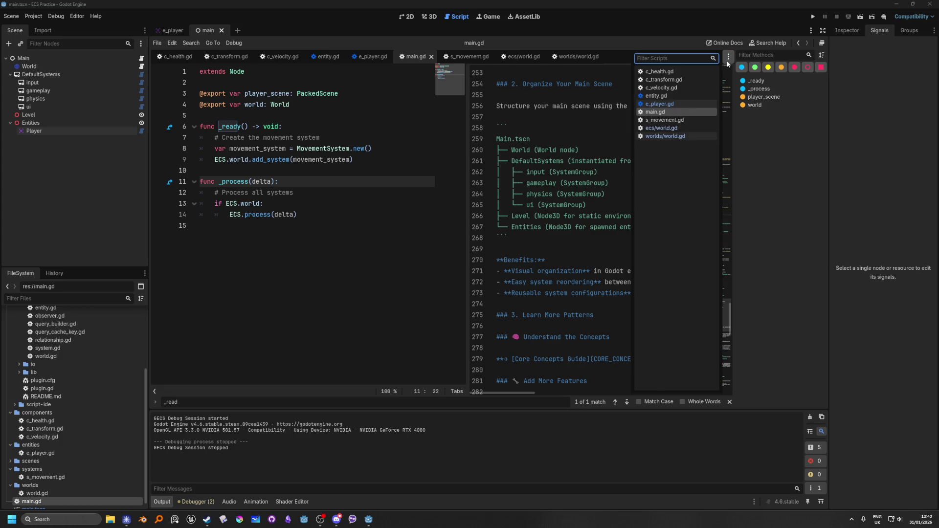
click(655, 72)
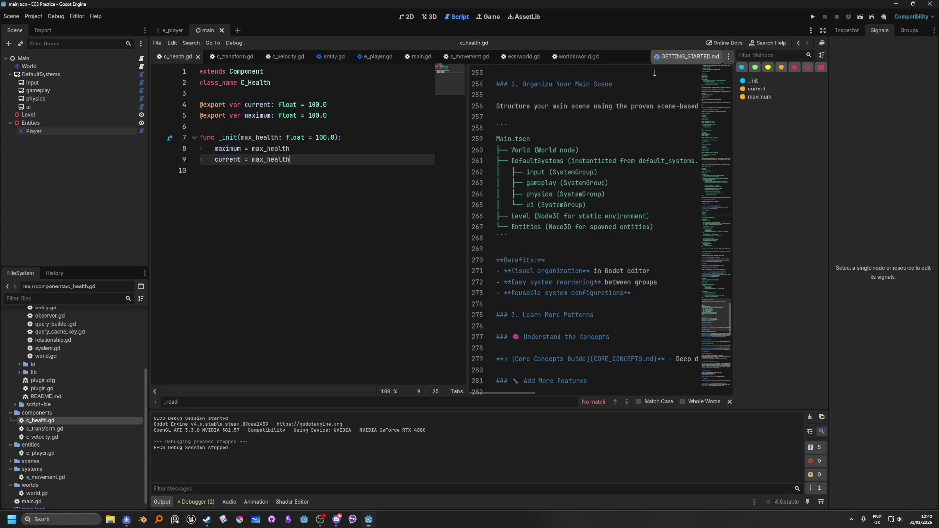
click(729, 57)
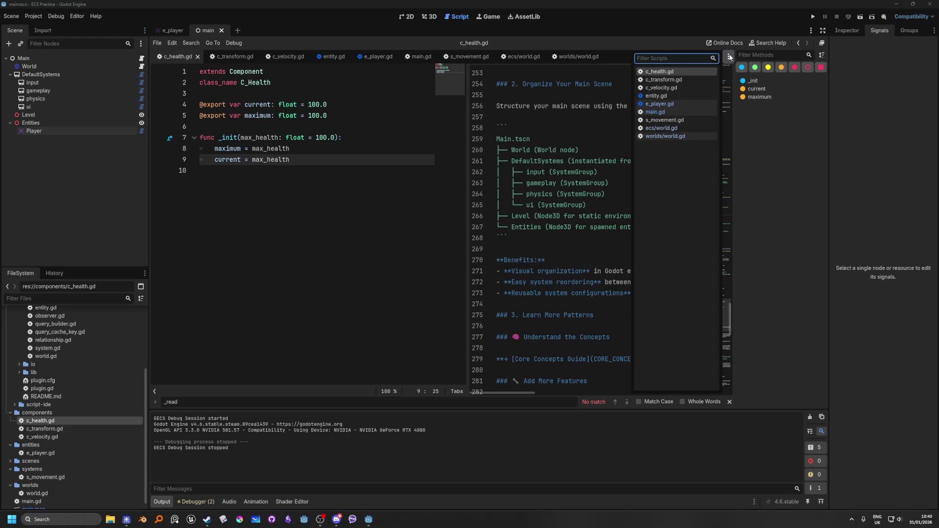
click(730, 57)
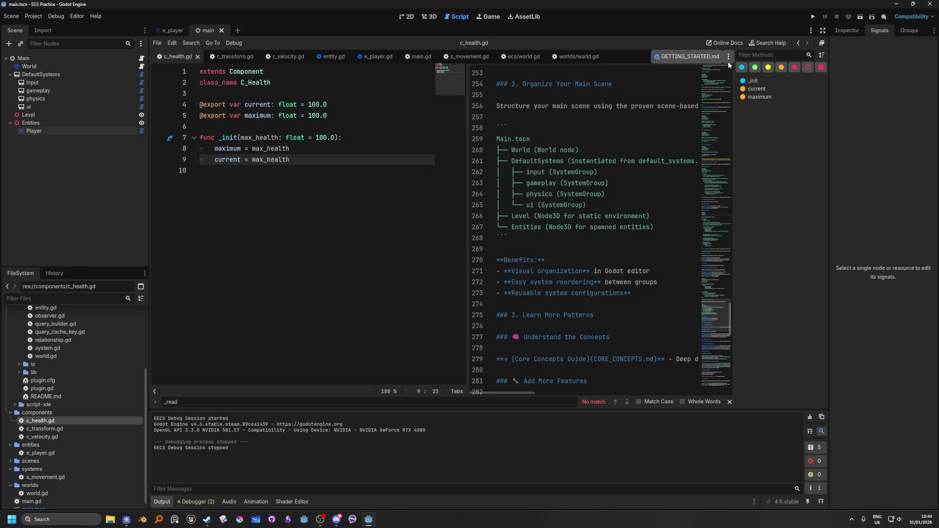
click(358, 118)
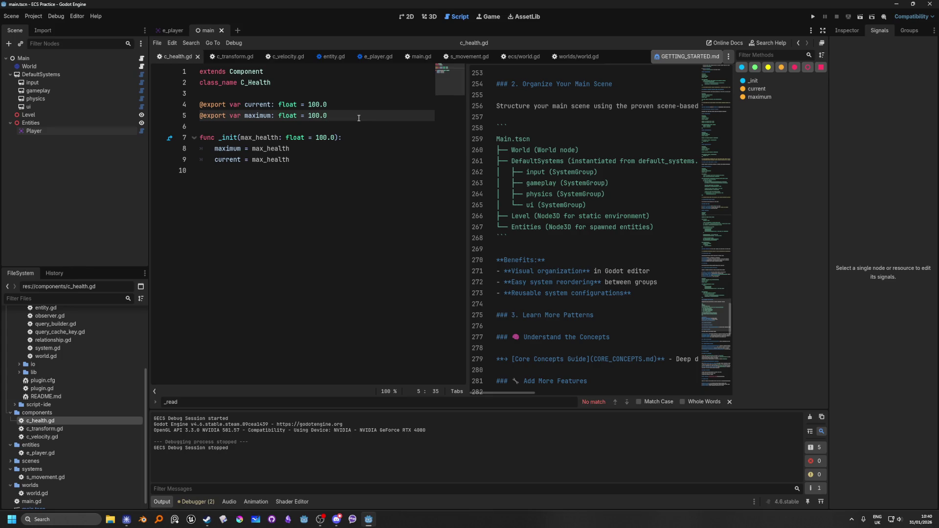
click(213, 44)
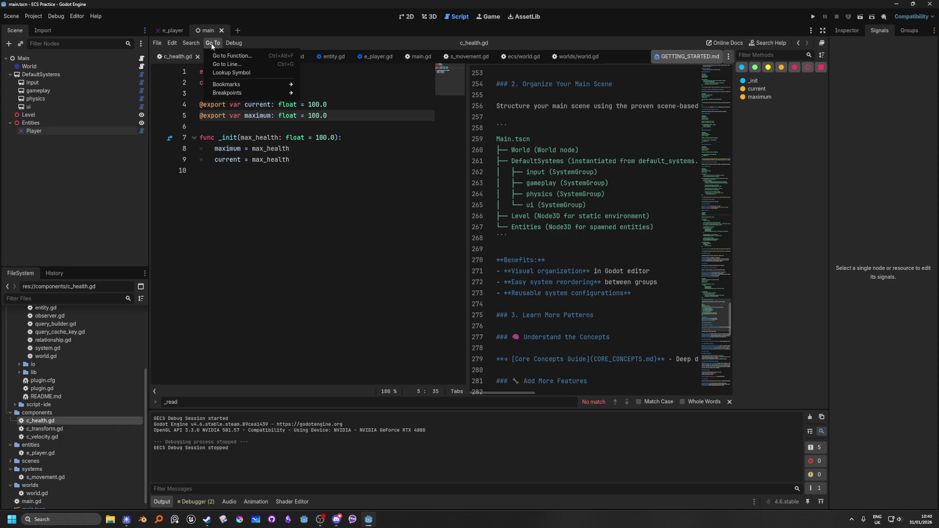
mouse_move(190, 44)
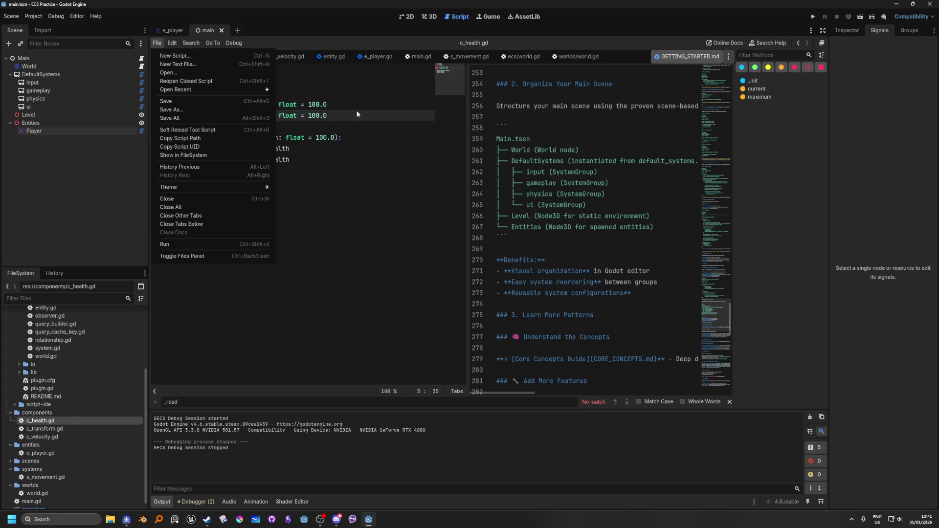
Hide the scripts panel and scroll the guide down to the Input system tip.
click(247, 256)
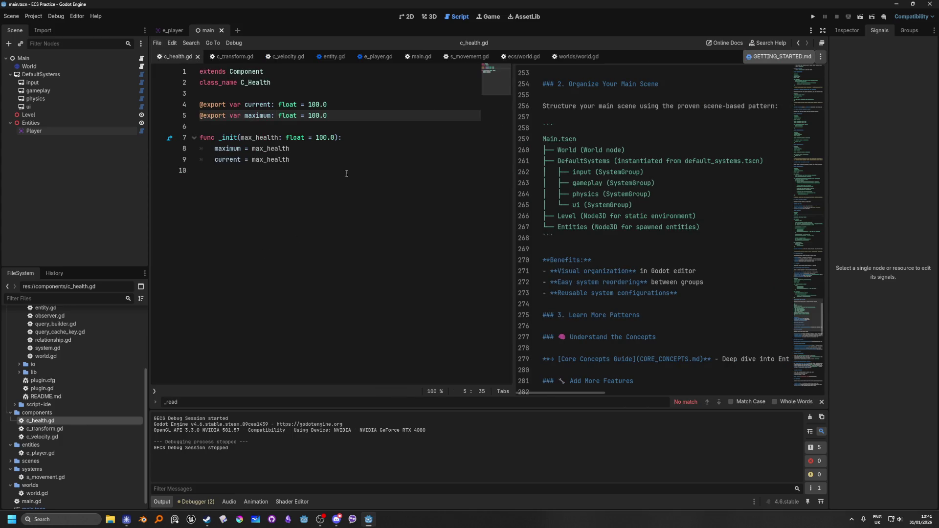
click(172, 43)
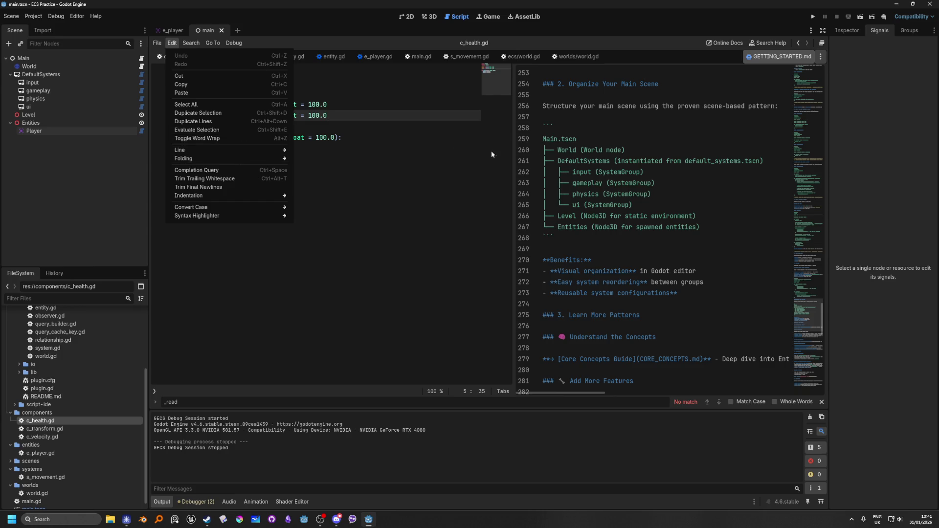
key(Escape)
click(618, 161)
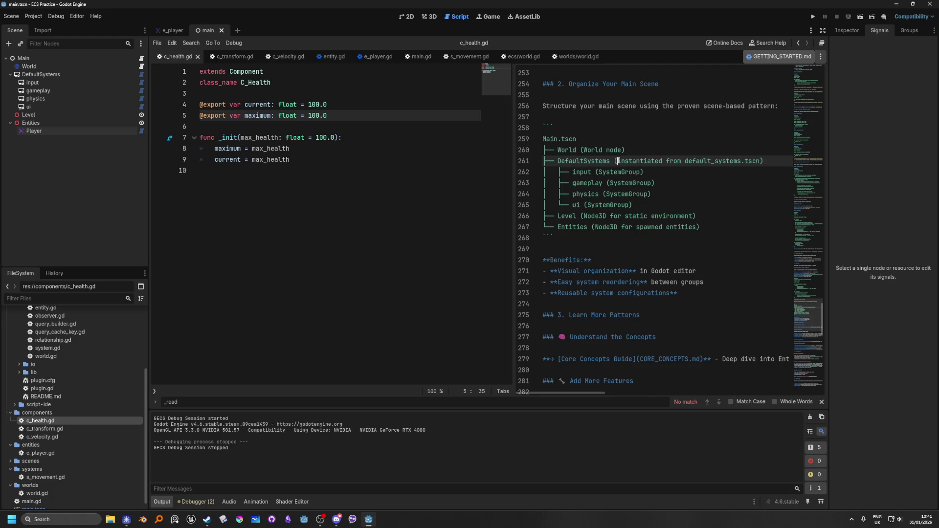
scroll(699, 319, down, 3)
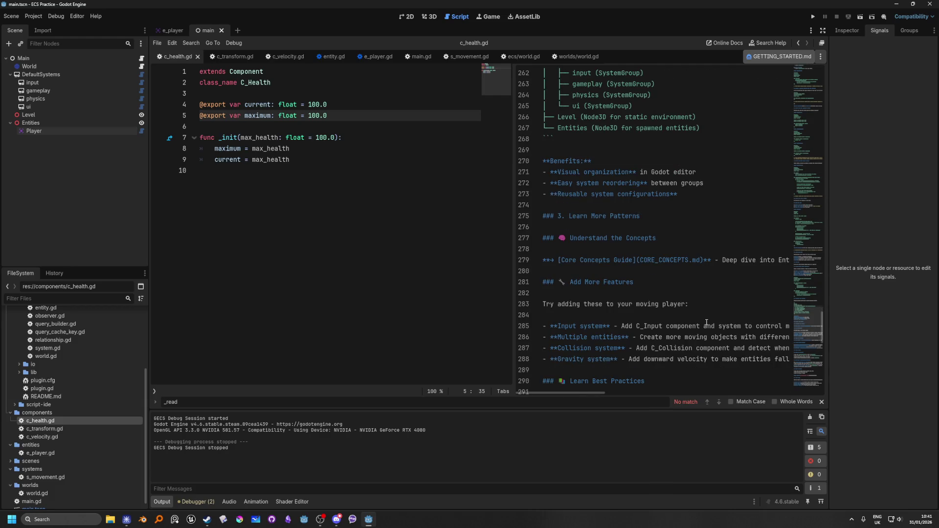
scroll(707, 323, down, 2)
click(659, 261)
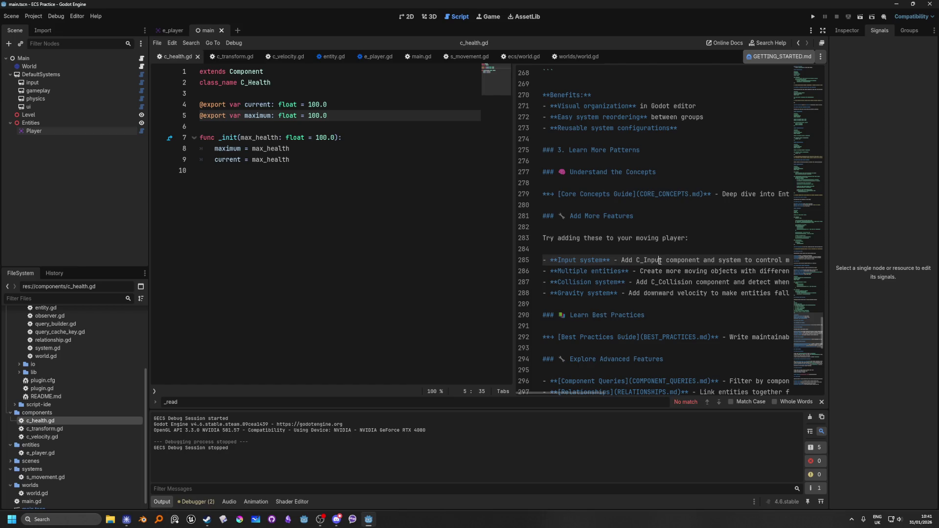
Toggle word wrap on and back off, checking the guide's text options in between.
click(170, 43)
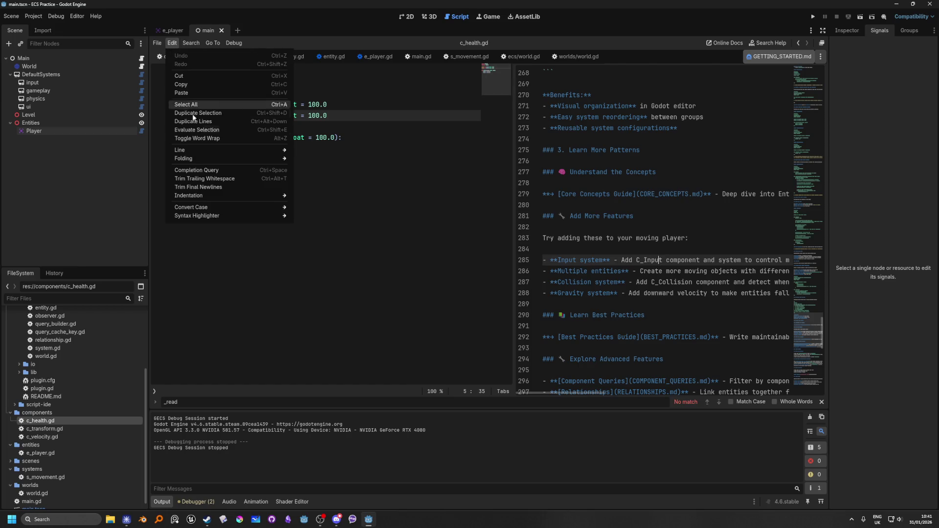
click(211, 138)
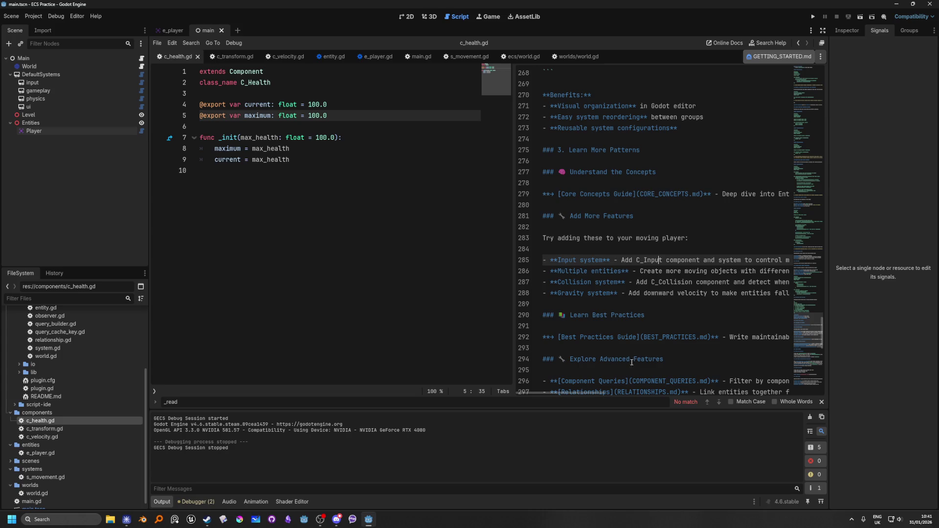
mouse_move(568, 393)
mouse_down()
mouse_move(658, 391)
mouse_move(493, 374)
mouse_move(635, 382)
mouse_move(504, 363)
mouse_up()
right_click(689, 262)
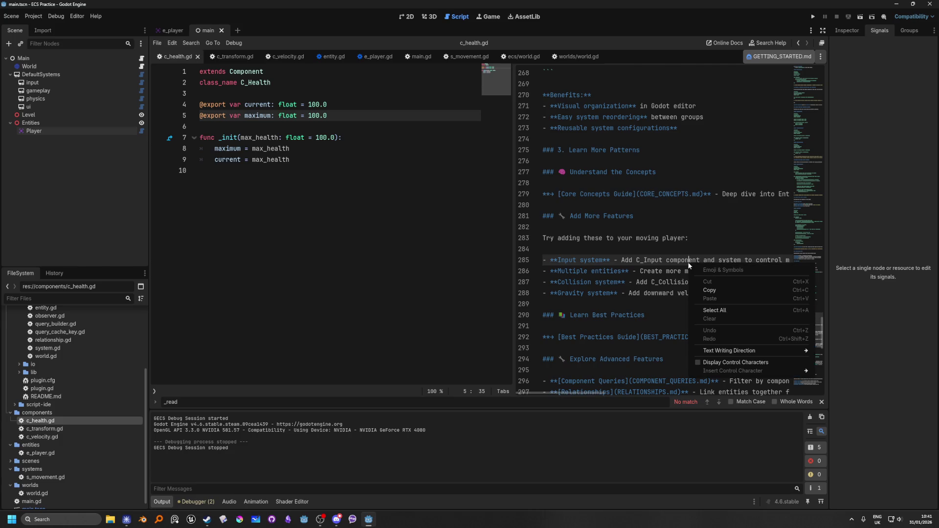
key(Escape)
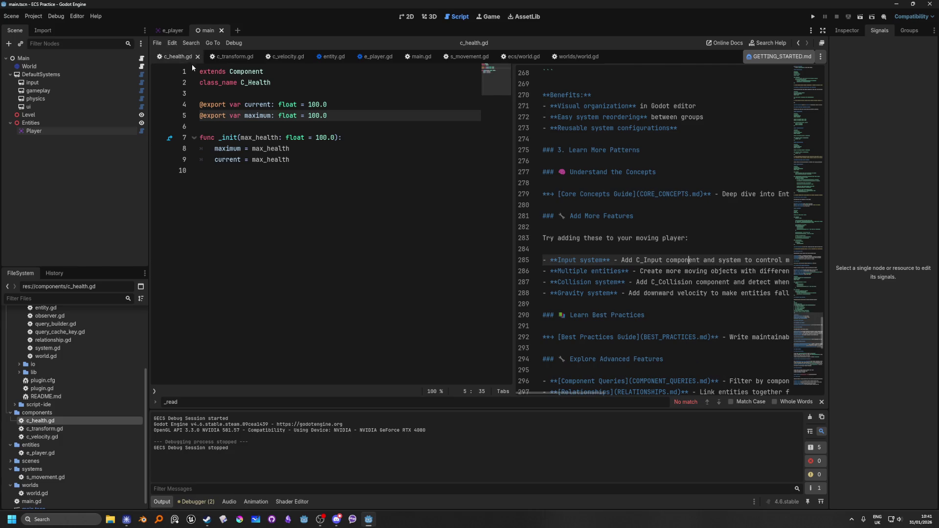
click(176, 45)
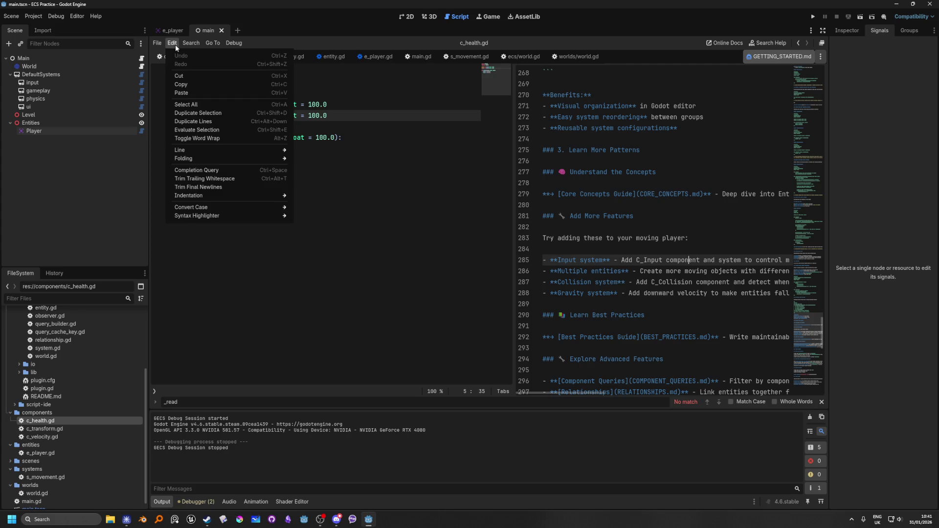
click(217, 141)
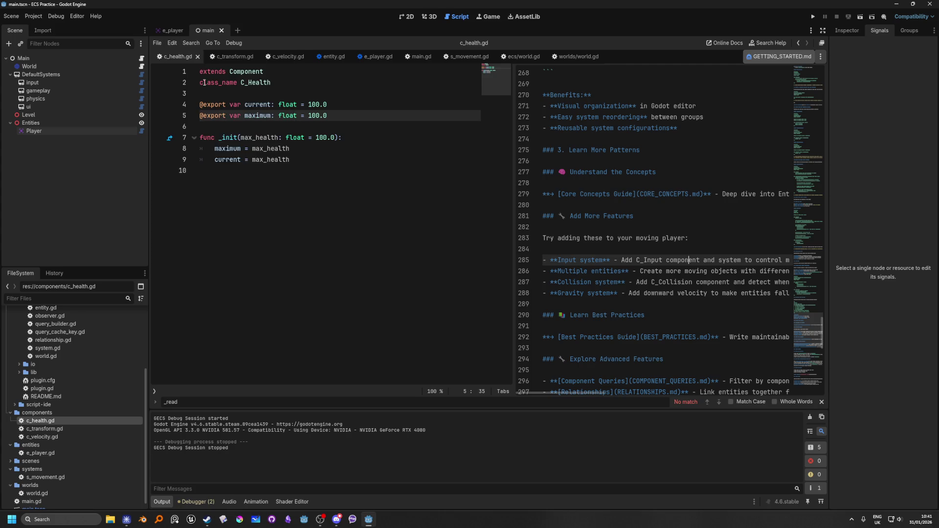
click(176, 43)
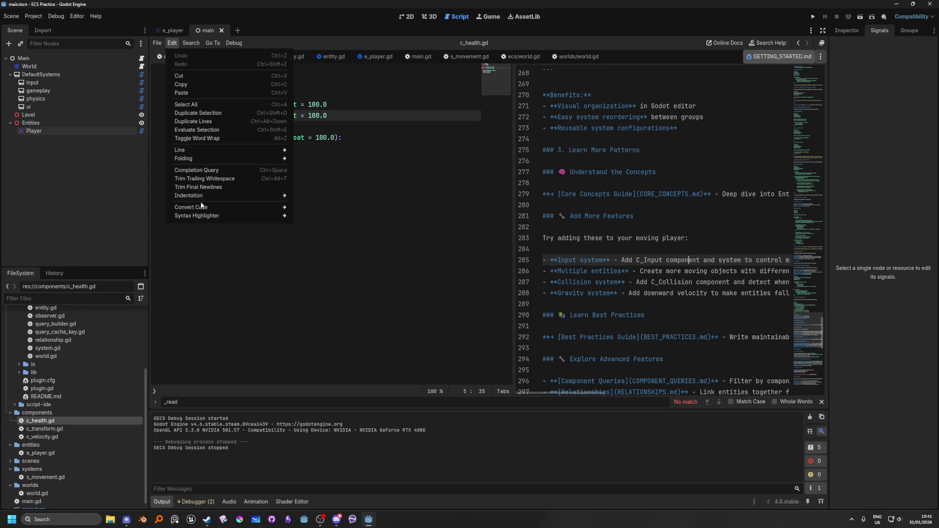
mouse_move(203, 198)
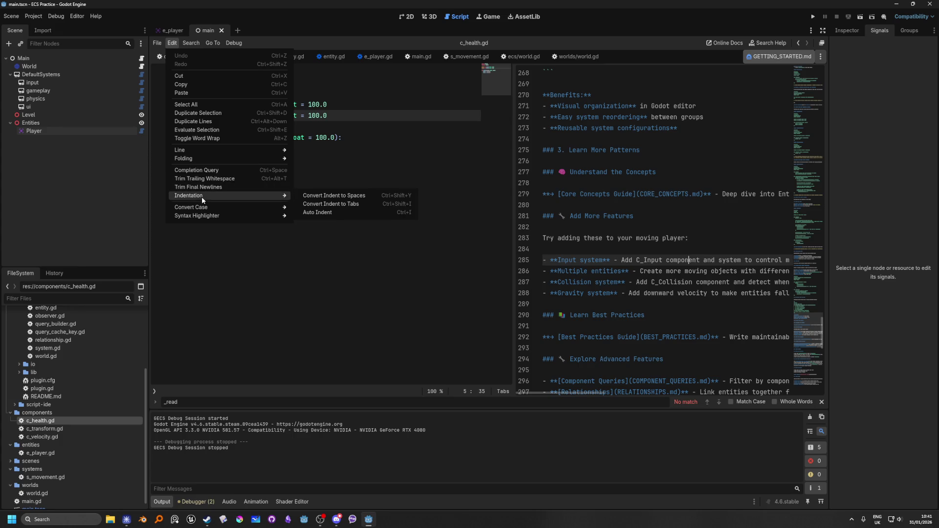
click(433, 134)
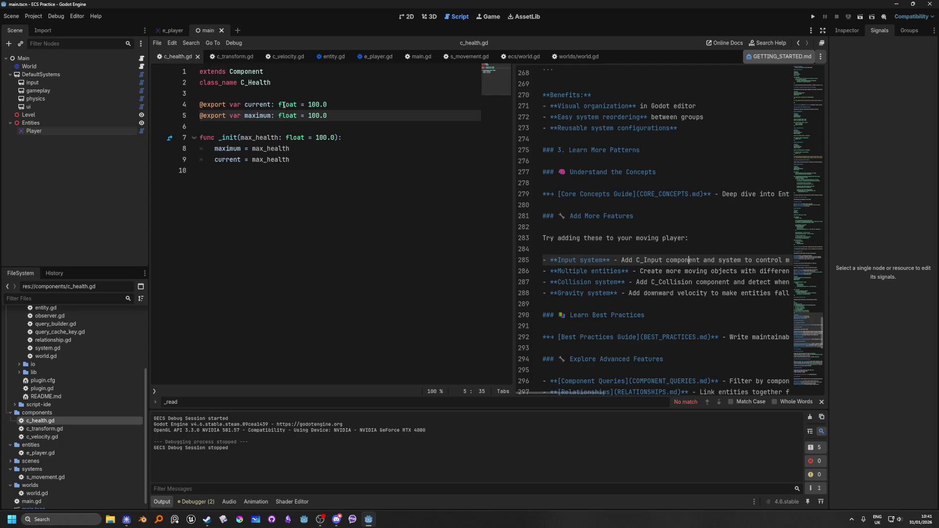
Check the open-scripts list and clipboard history on line 10, then collapse the ecs folder.
click(821, 57)
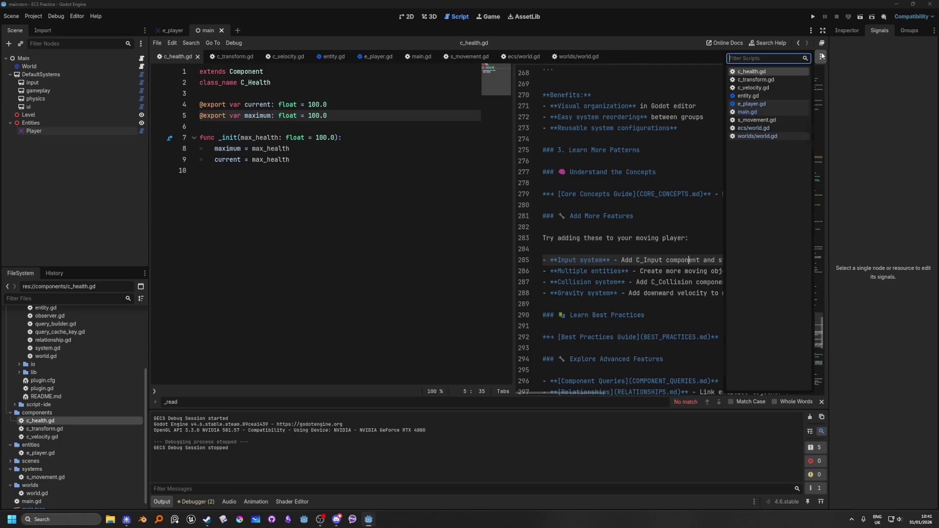
click(674, 177)
click(298, 173)
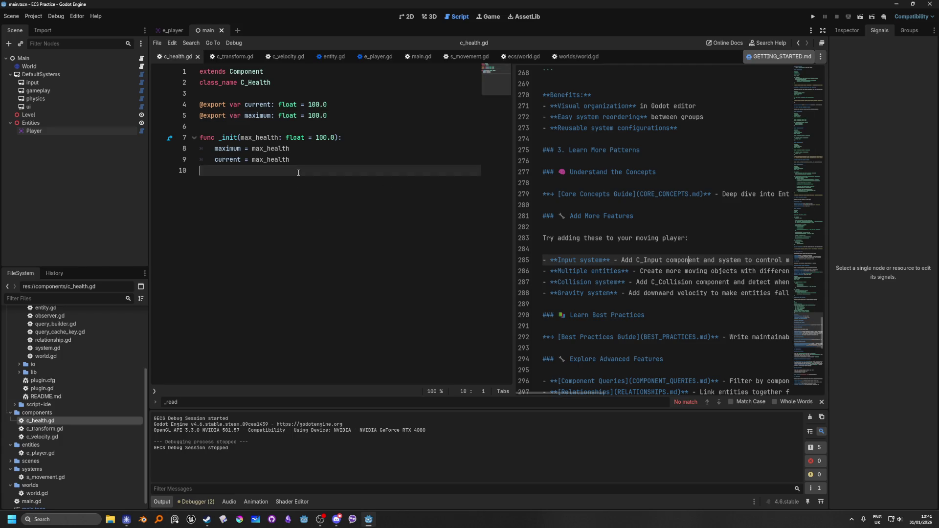
key(super+v)
key(Escape)
key(super+v)
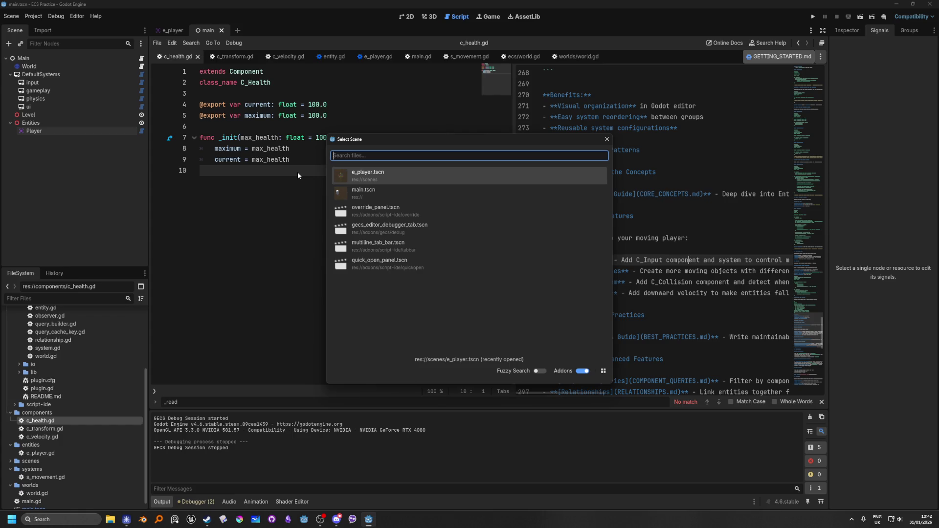
key(Escape)
scroll(54, 436, up, 4)
scroll(55, 435, down, 1)
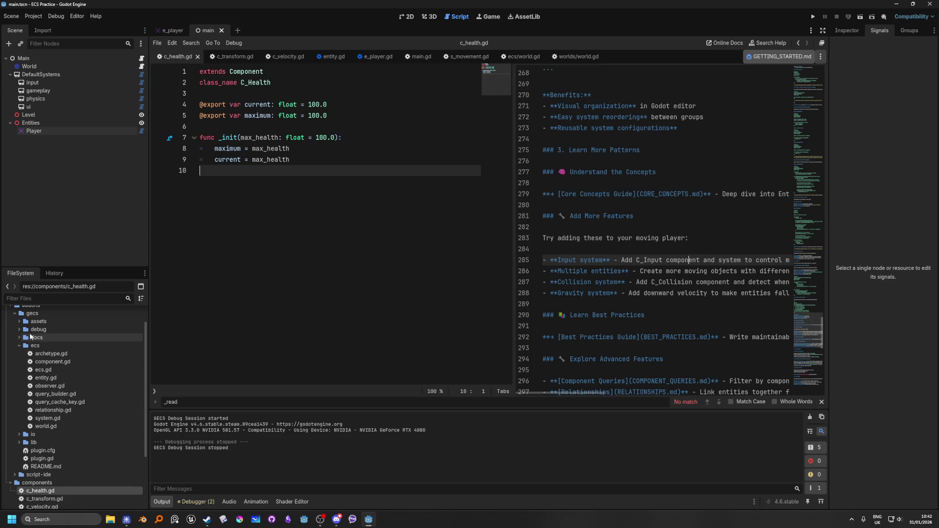
click(19, 346)
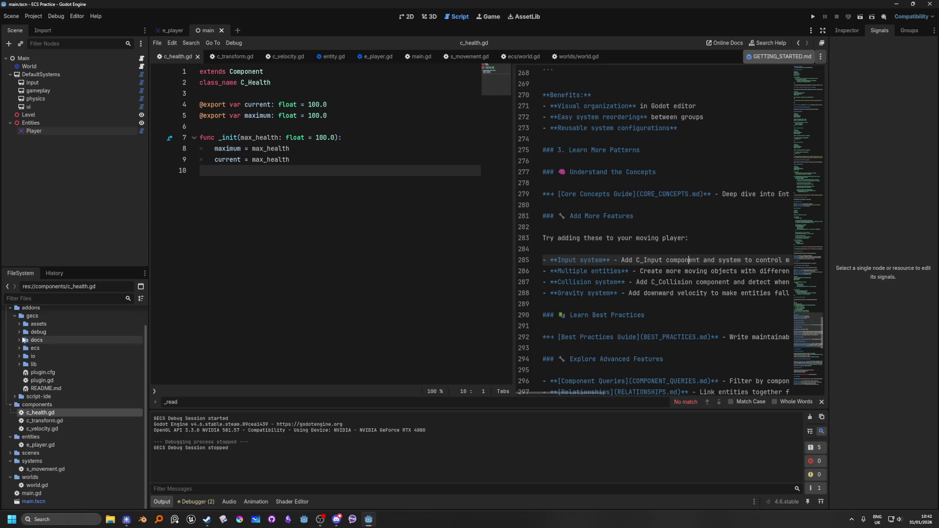
Expand the gecs docs folder and open GETTING_STARTED.md in the code editor.
click(22, 343)
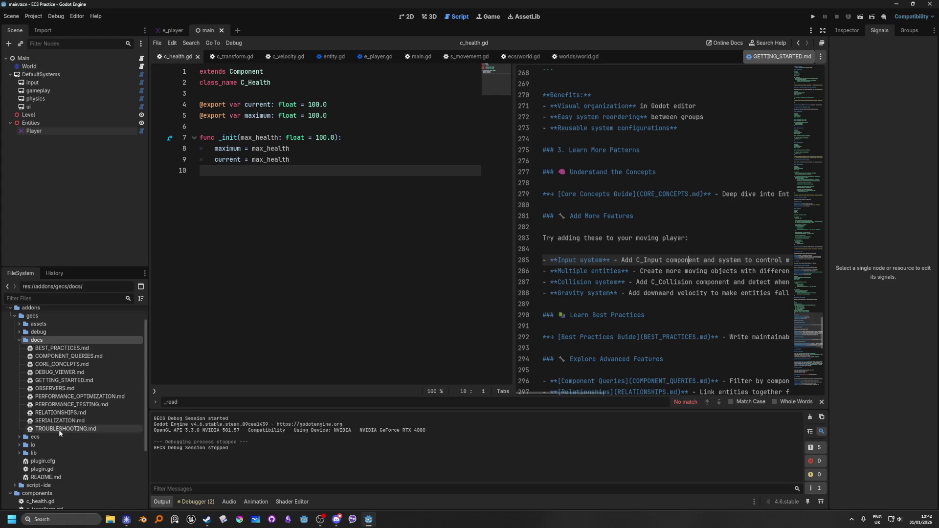
double_click(73, 381)
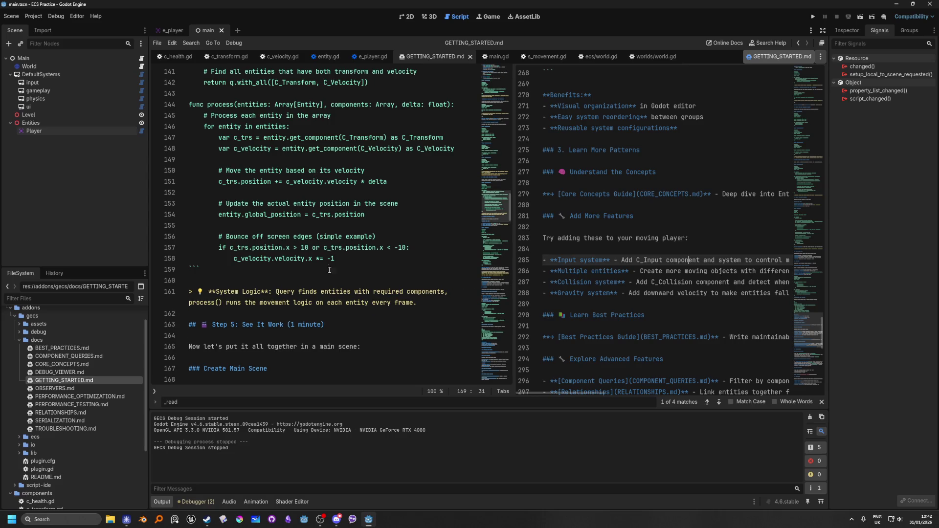
scroll(329, 270, down, 5)
scroll(234, 165, up, 3)
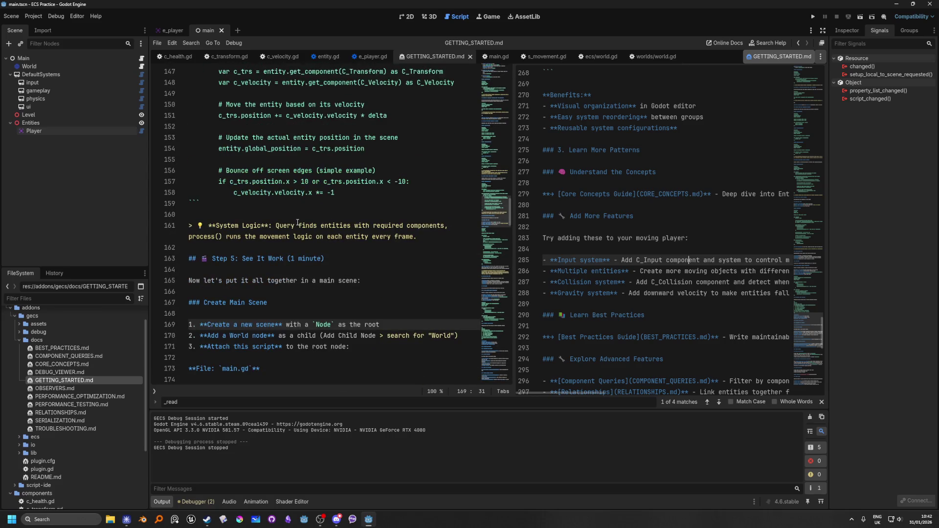
middle_click(771, 58)
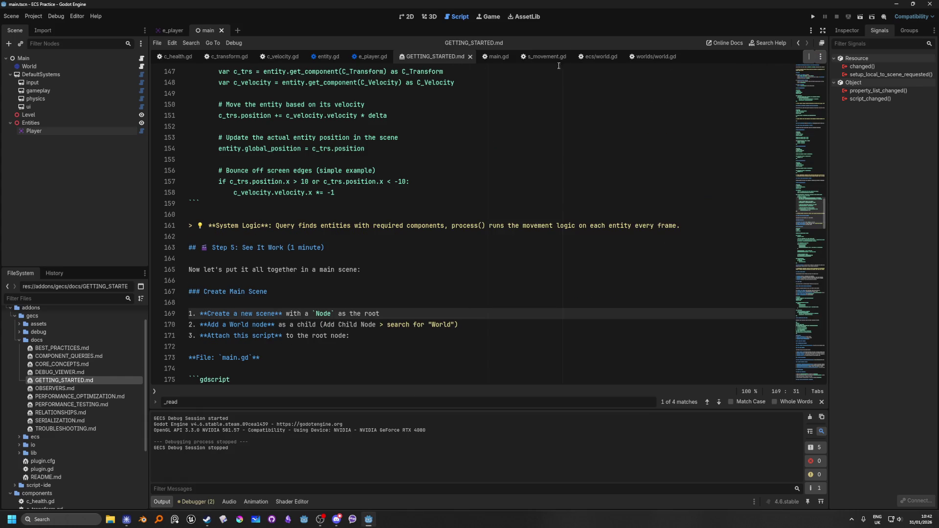
Reopen the guide in a right-hand split pane and close its duplicate tab on the left.
click(809, 55)
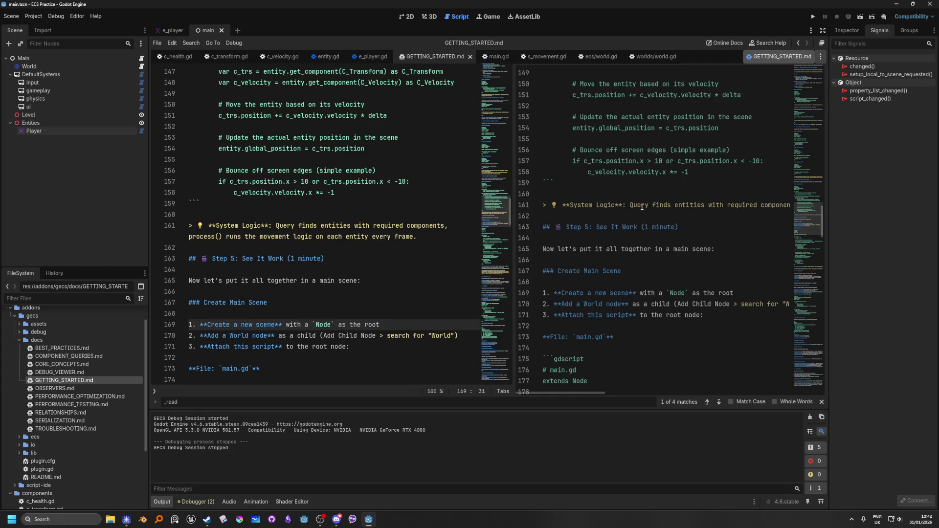
click(821, 57)
click(821, 59)
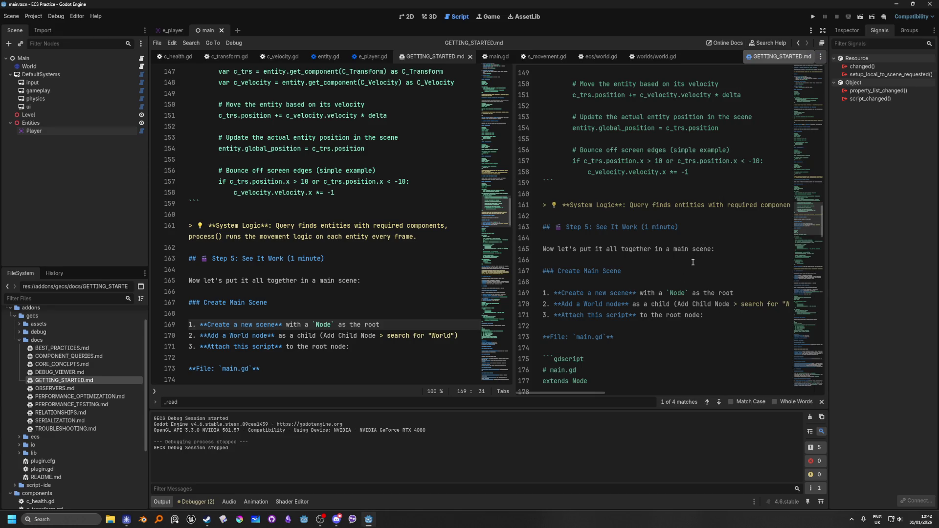
click(688, 346)
right_click(753, 200)
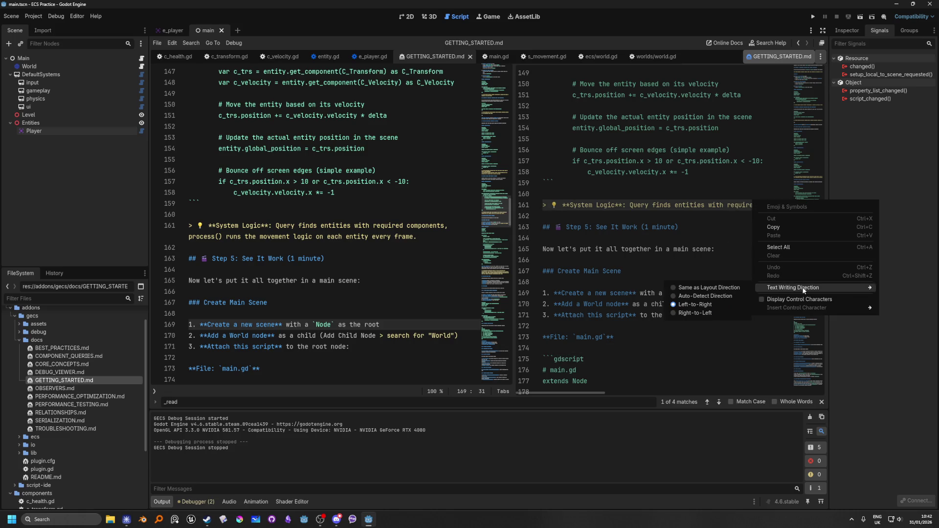
click(694, 214)
click(689, 117)
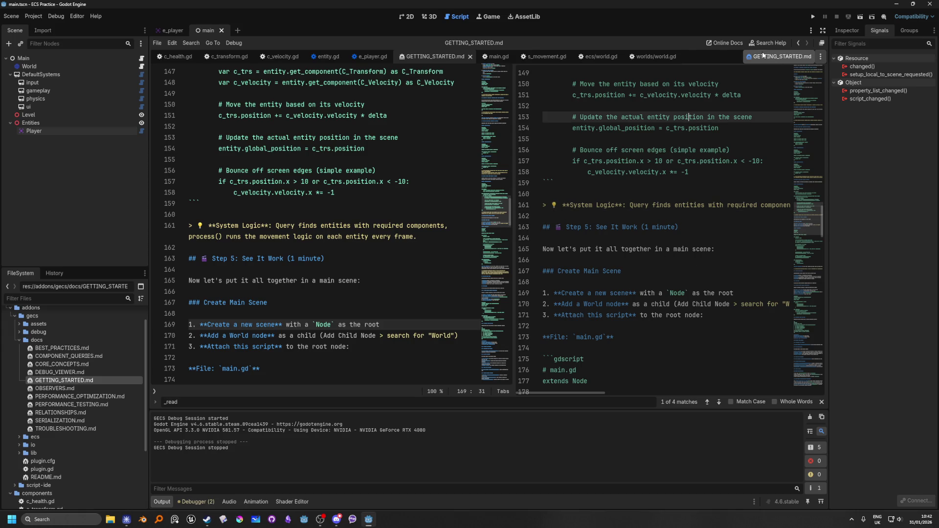
click(810, 58)
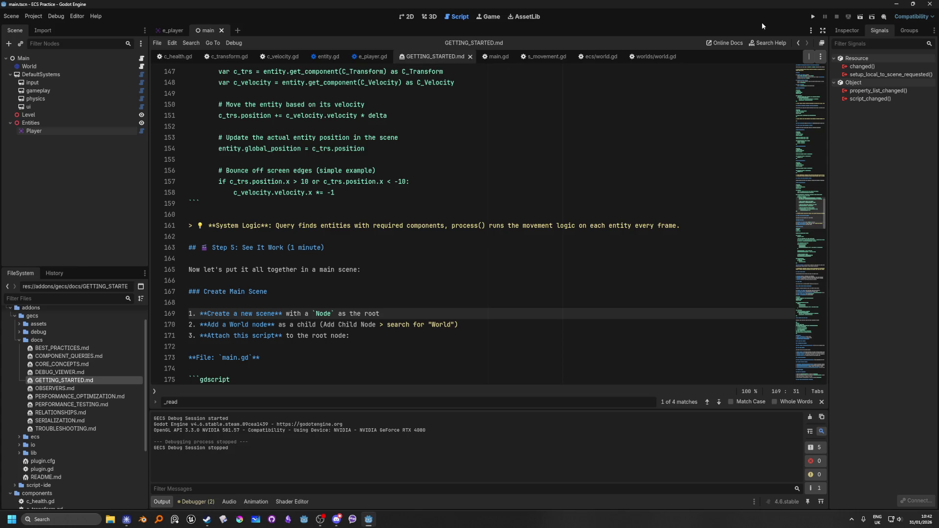
click(810, 58)
middle_click(437, 58)
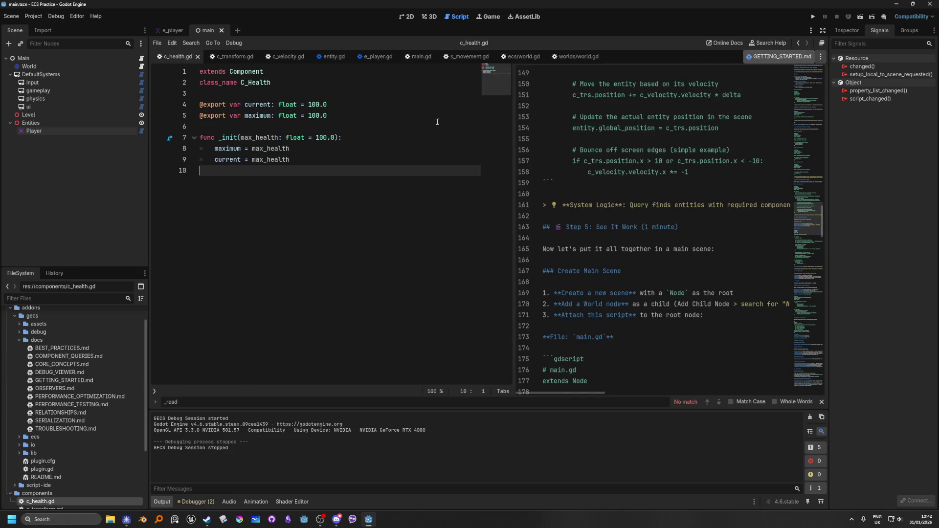
Resize the side-by-side script panes and close the find bar.
mouse_move(514, 205)
mouse_down()
mouse_move(484, 202)
mouse_move(550, 200)
mouse_move(484, 201)
mouse_move(518, 201)
mouse_up()
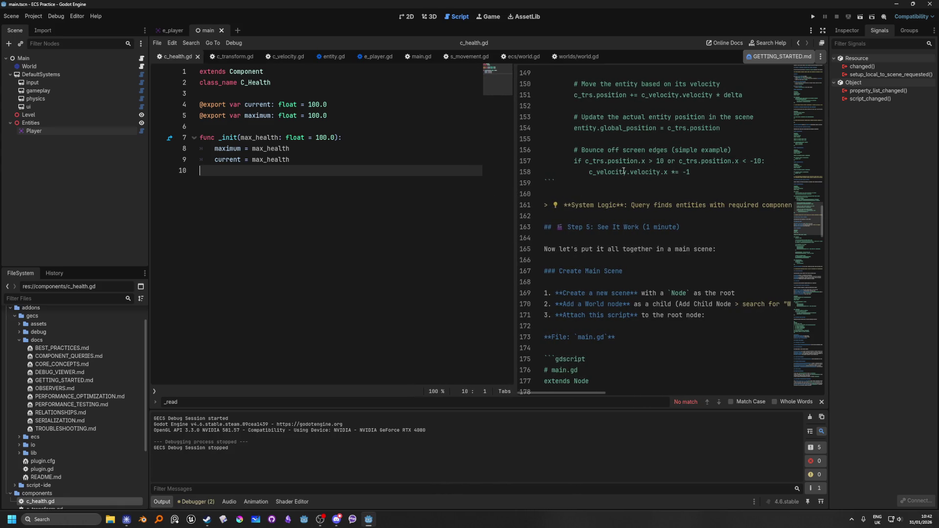
click(821, 56)
click(659, 125)
right_click(659, 127)
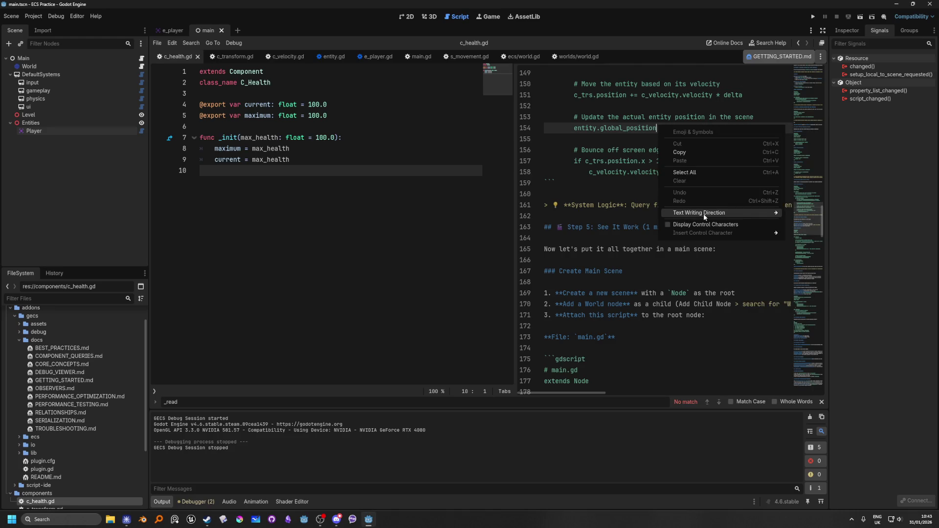
mouse_move(703, 213)
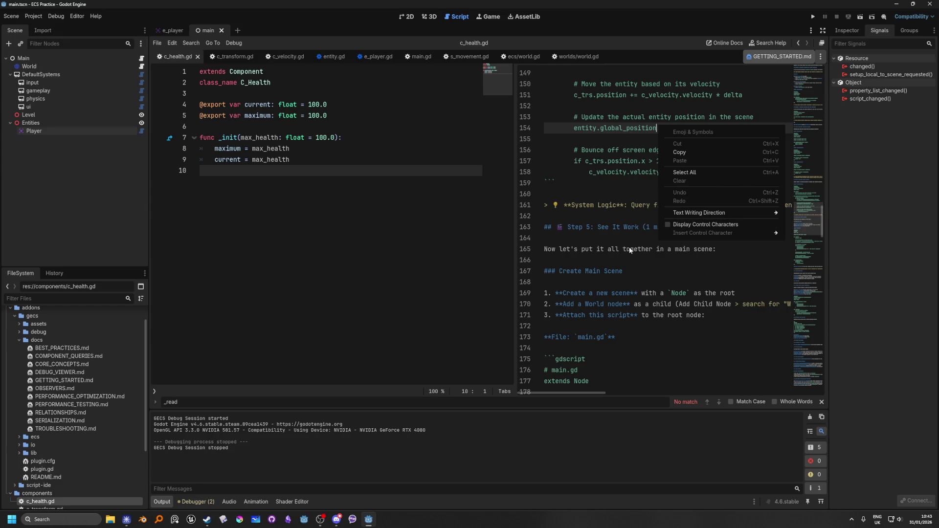
click(662, 237)
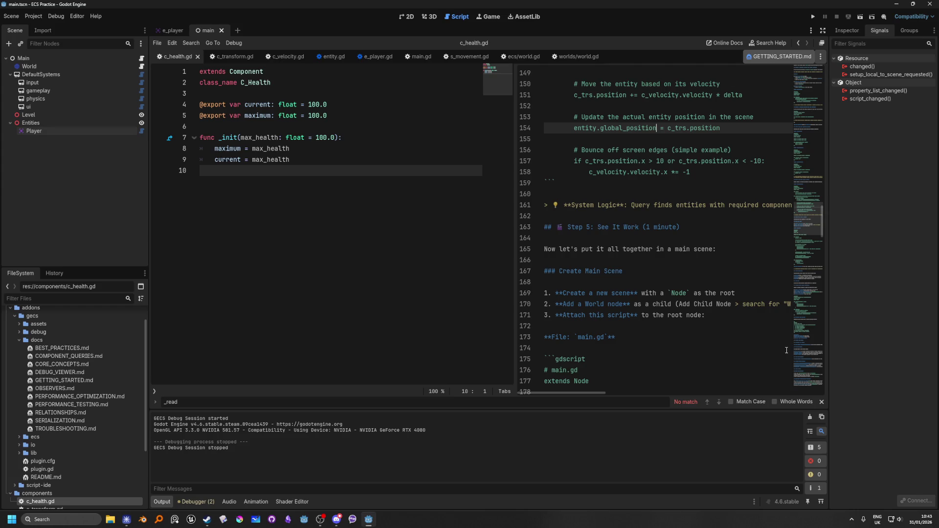
click(822, 402)
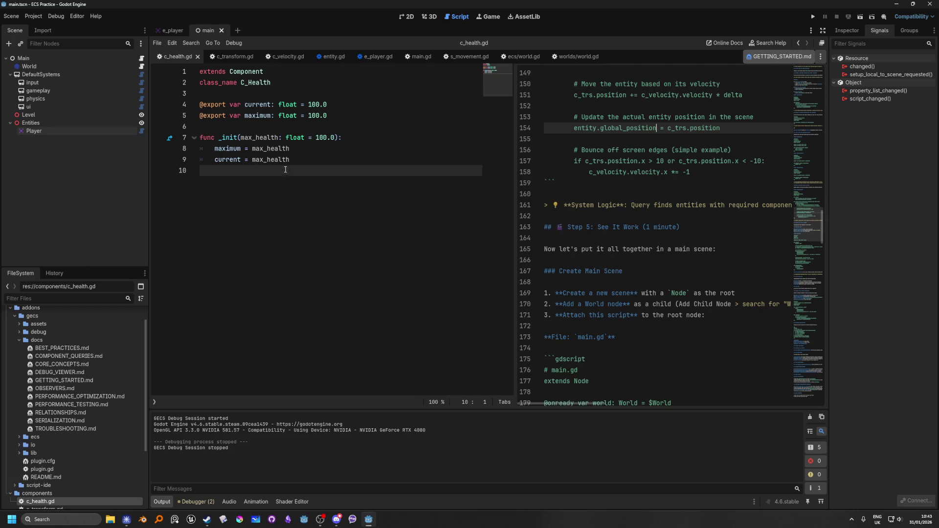
Select the input group node and drag the guide's minimap down to the Main.tscn structure section.
click(65, 81)
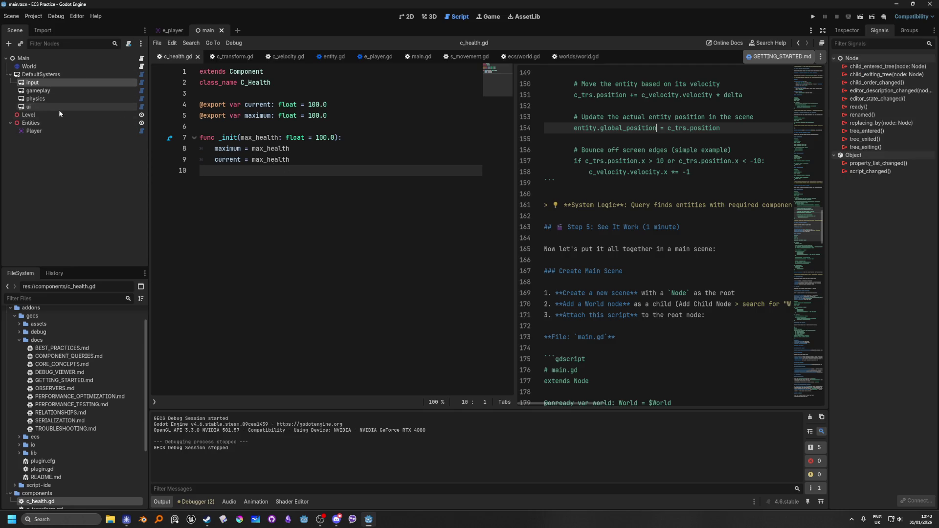
scroll(683, 260, down, 6)
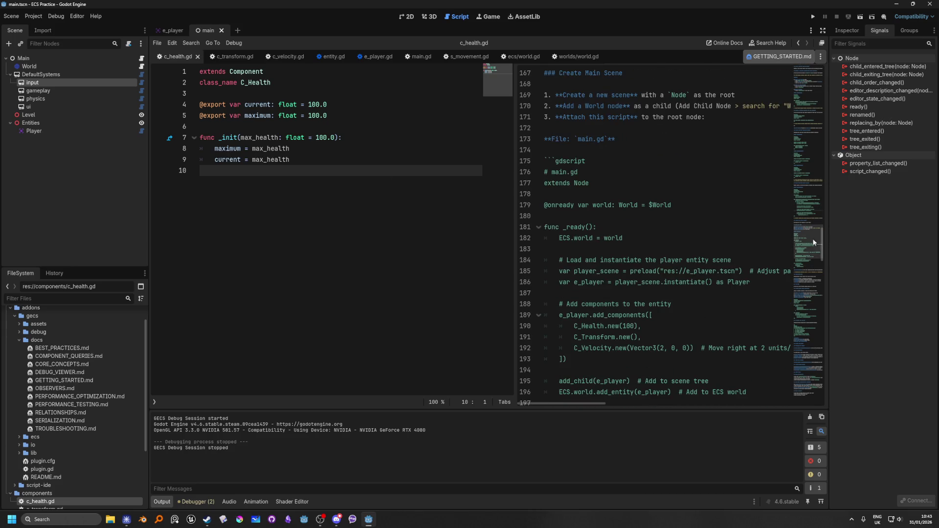
drag(807, 247, 815, 337)
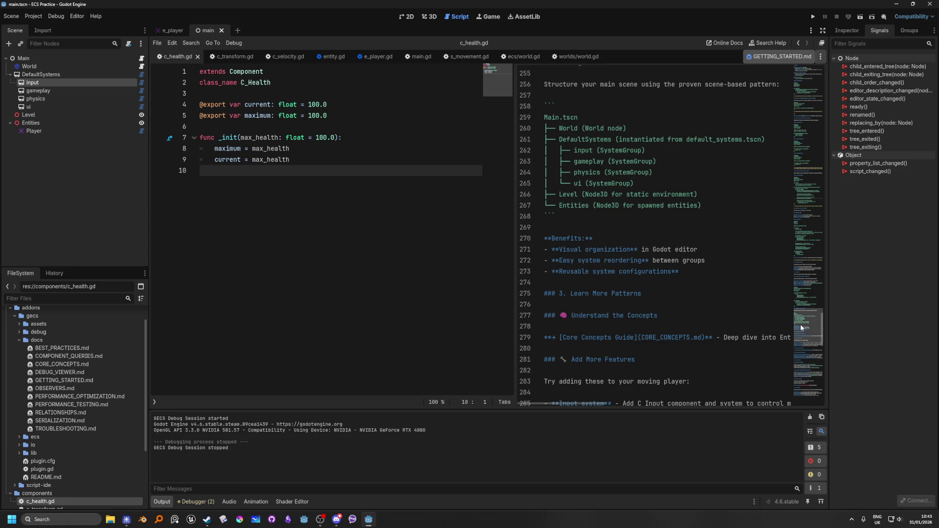
drag(803, 327, 803, 329)
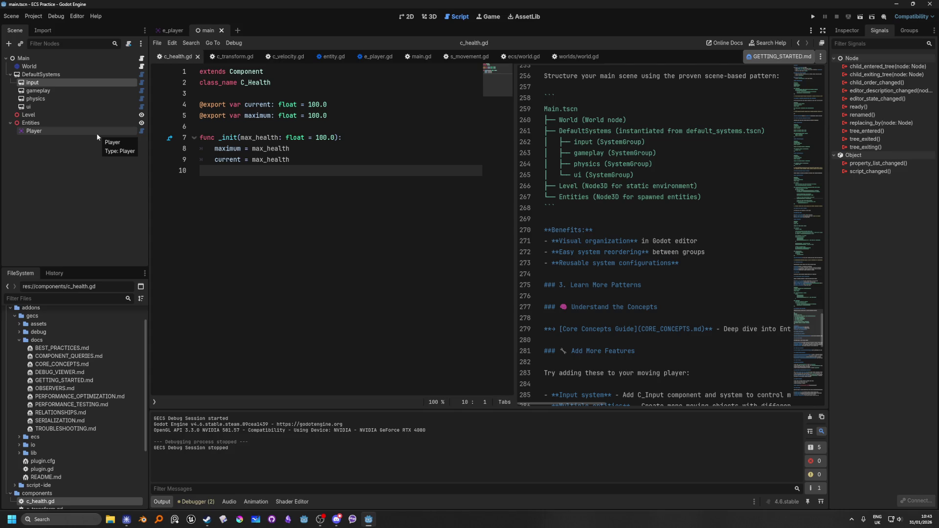
In the e_player scene, tick Current on the Camera node.
click(163, 30)
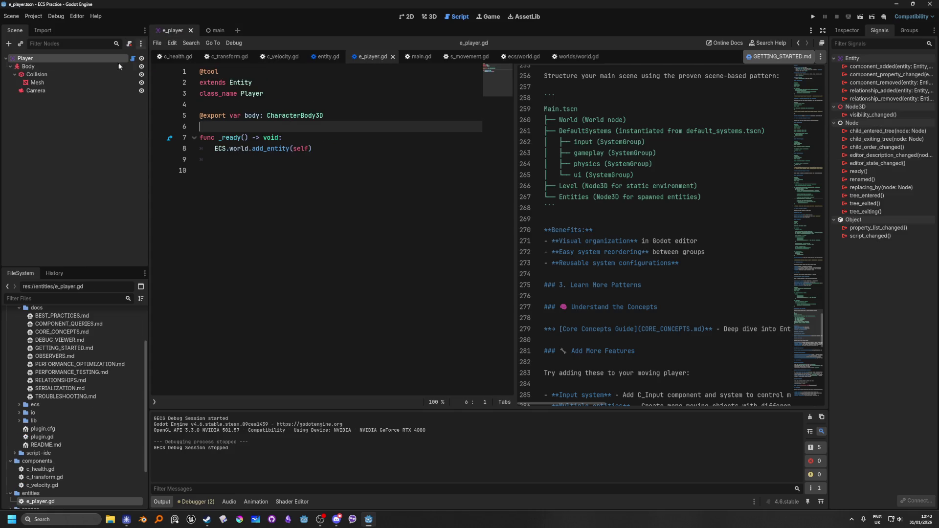
click(36, 90)
click(847, 30)
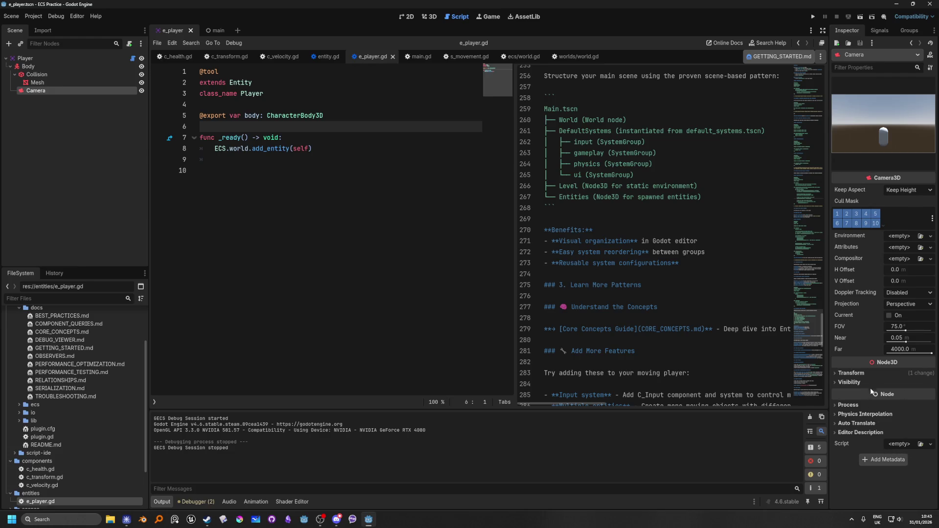
click(889, 316)
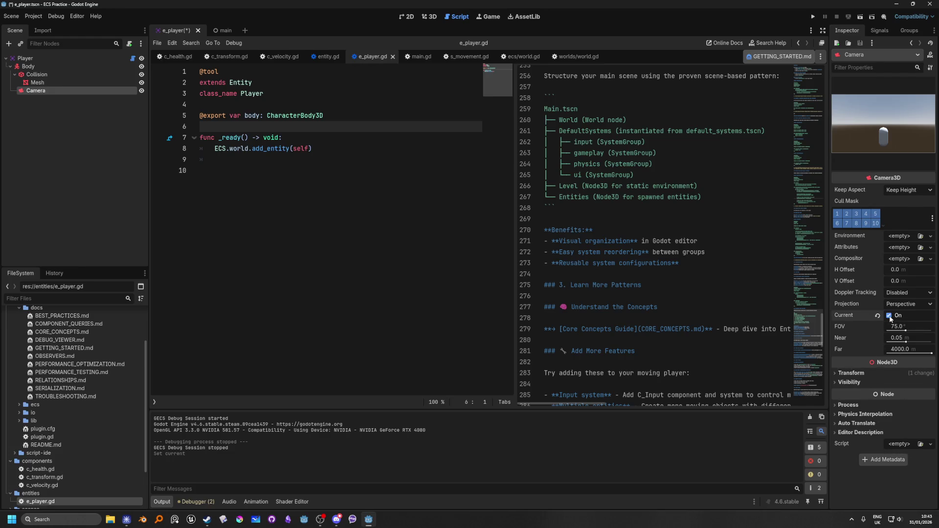
Test-run the game, close its window, and switch from the 3D to the 2D view.
click(813, 17)
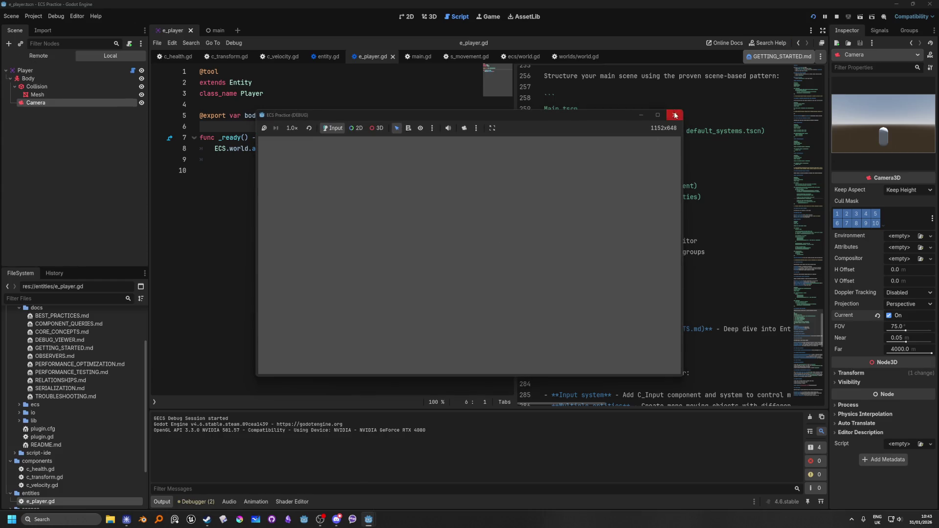
click(676, 115)
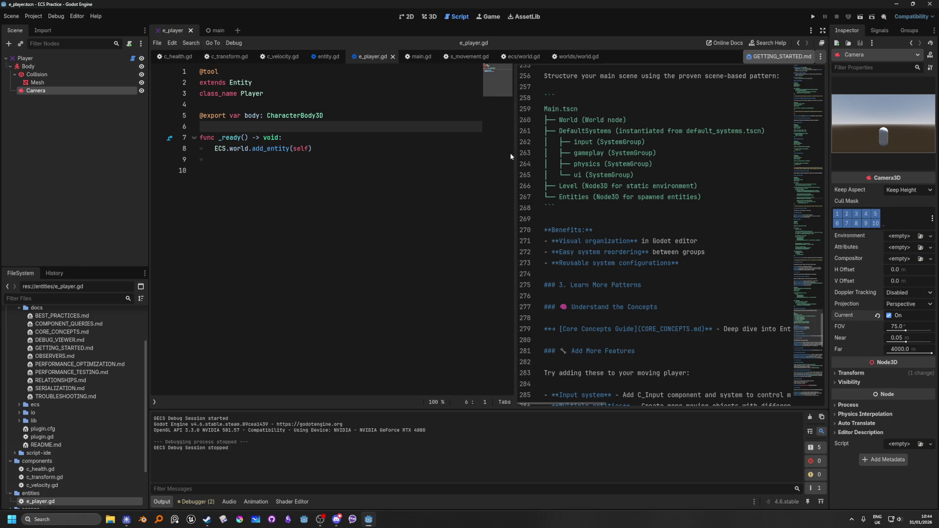
click(429, 18)
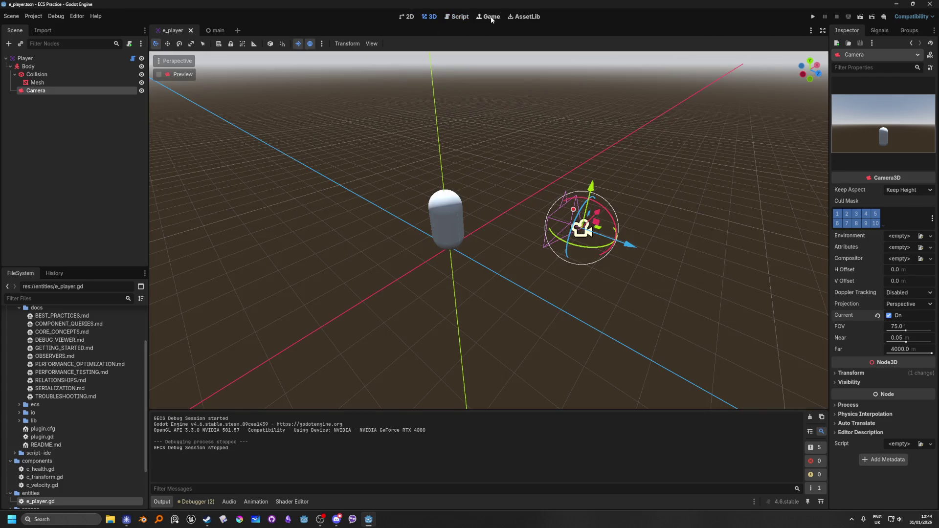
click(407, 17)
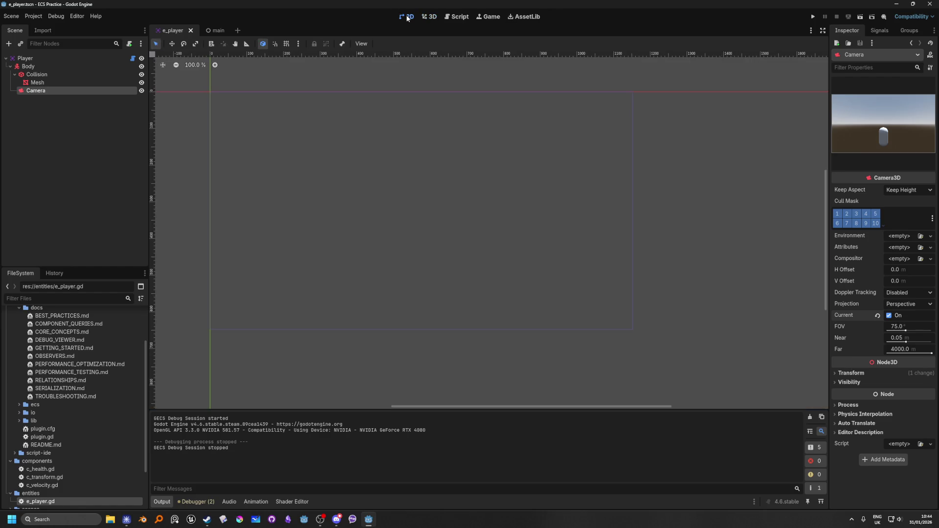
Delete the Player node from the main scene.
click(431, 17)
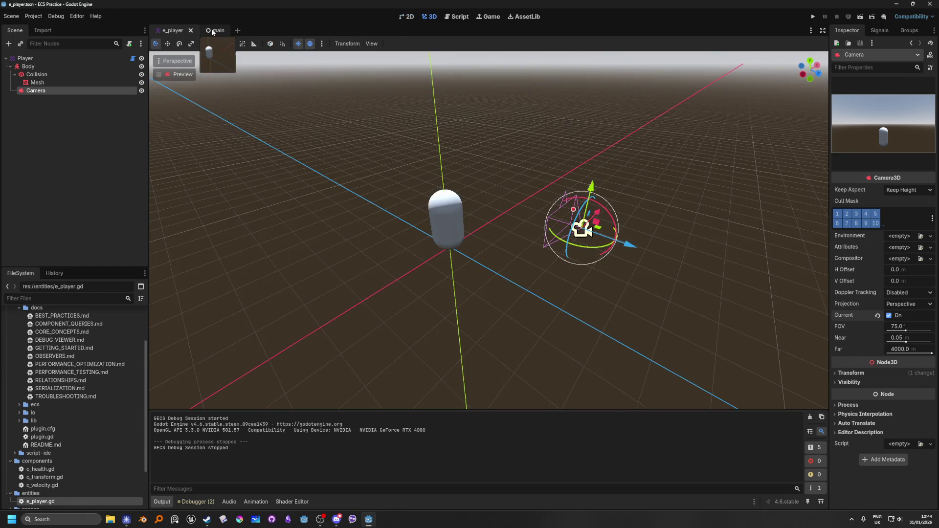
click(210, 30)
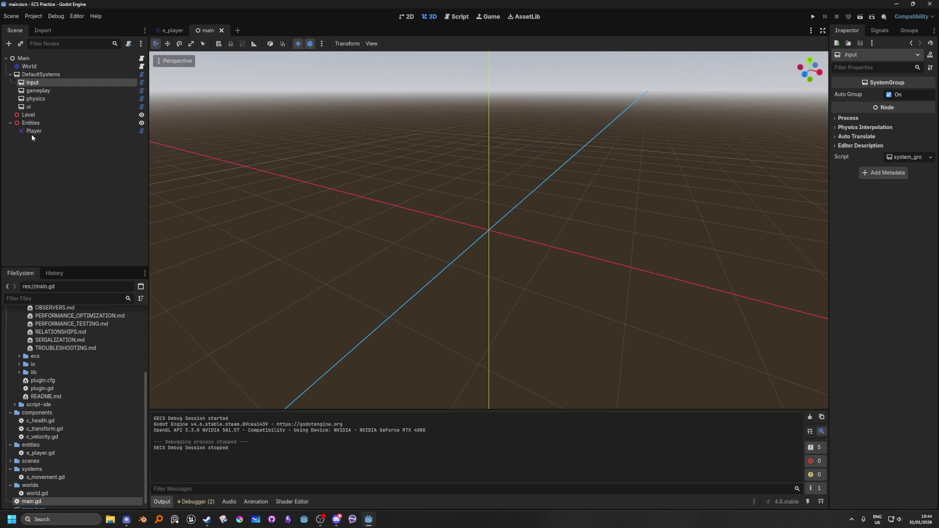
click(50, 132)
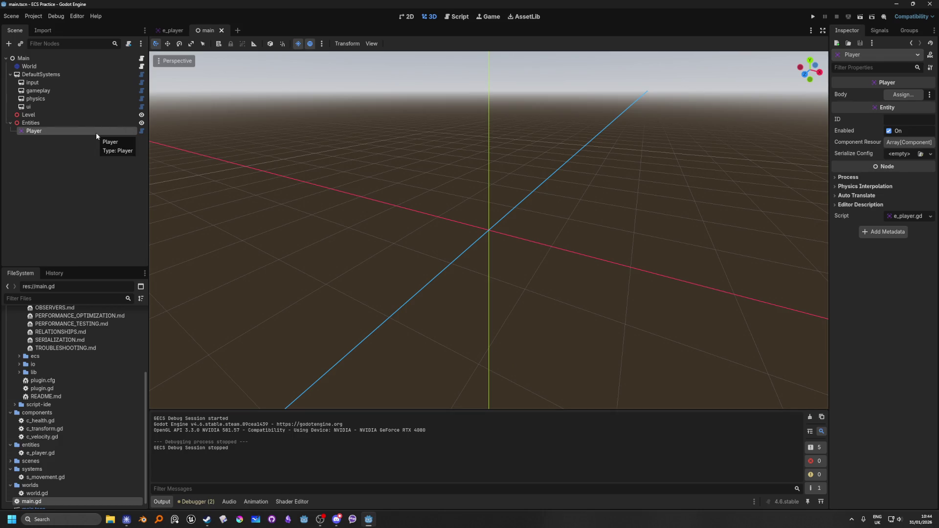
key(Delete)
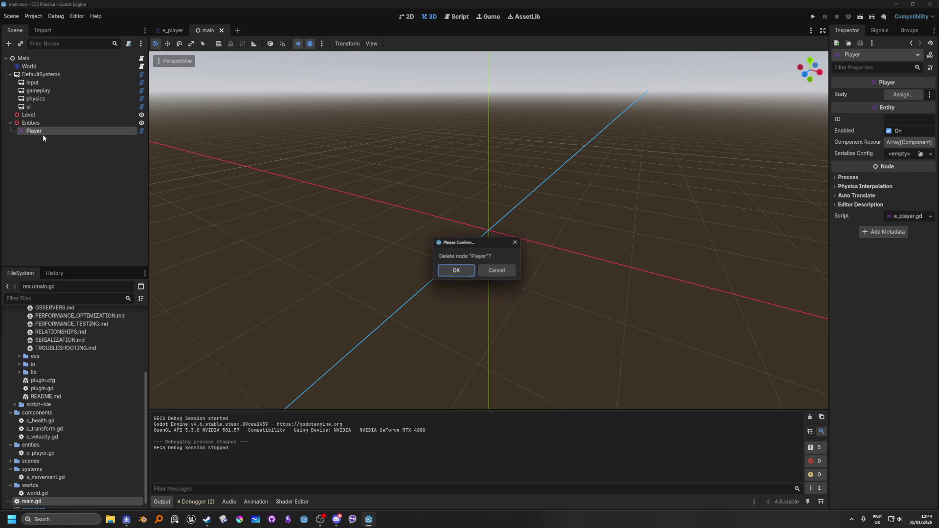
click(456, 270)
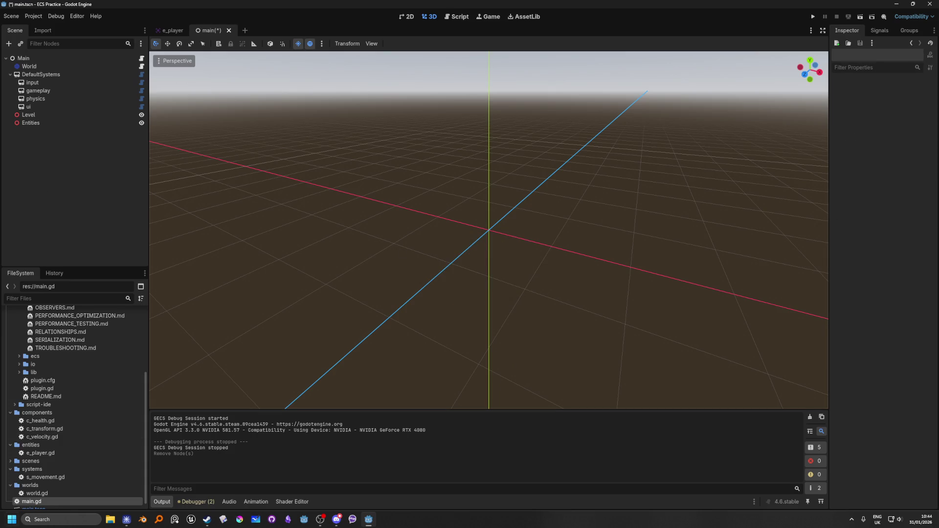
Instance e_player.tscn as a child of the Entities node.
scroll(59, 465, up, 3)
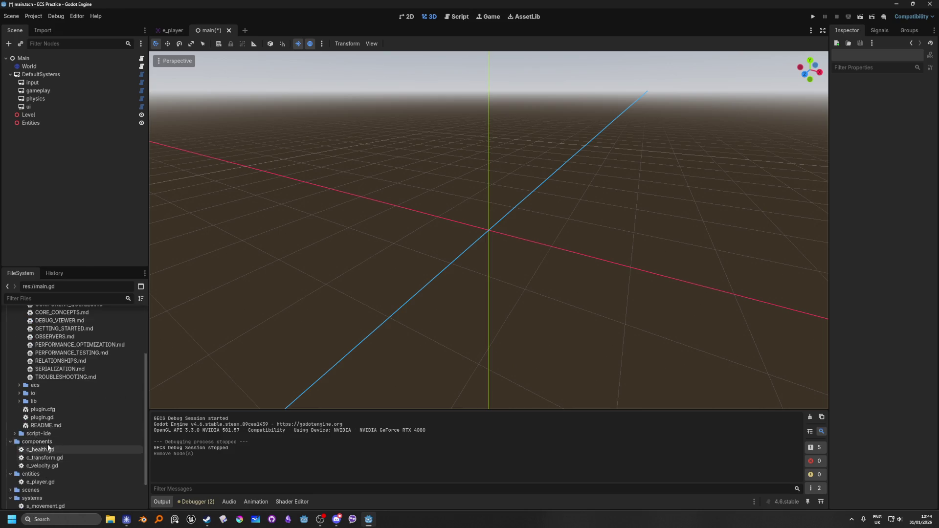
click(30, 123)
click(20, 43)
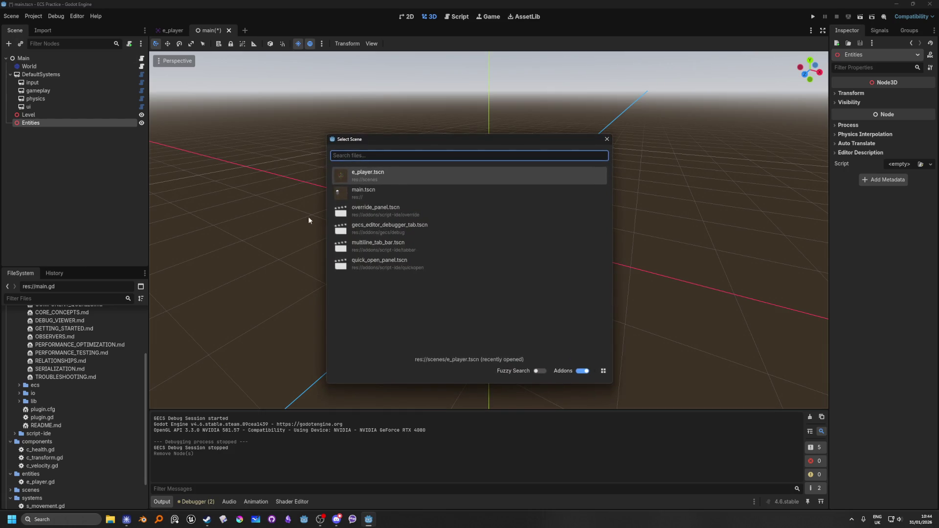
double_click(374, 176)
Save and test-run the project, then close the game window.
drag(317, 247, 394, 248)
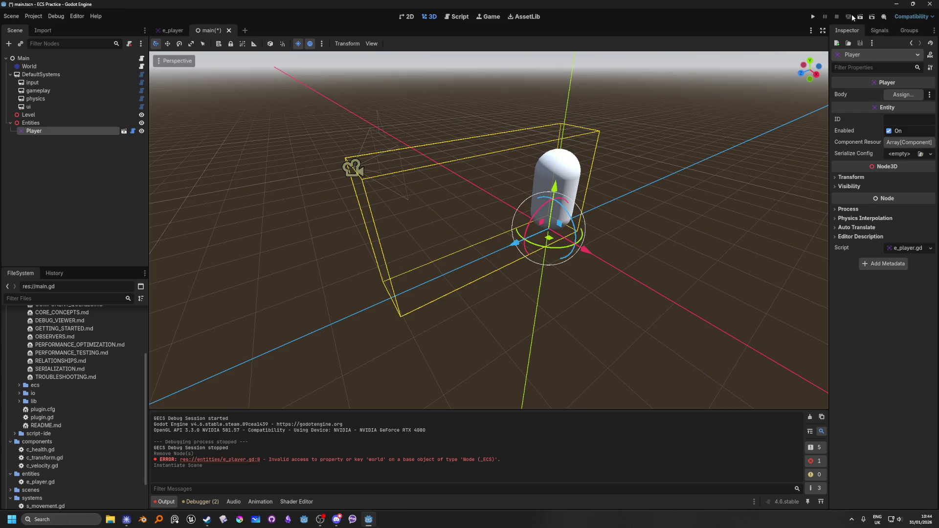
click(813, 16)
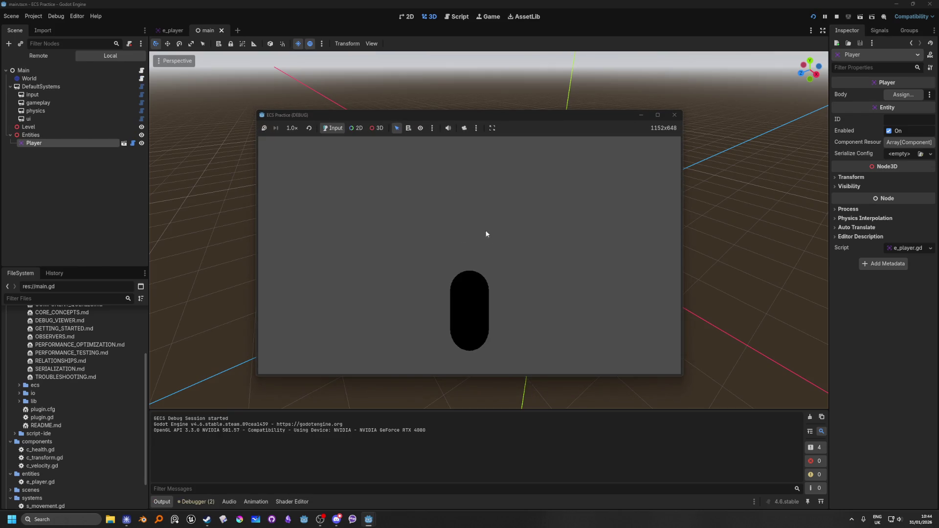
click(672, 116)
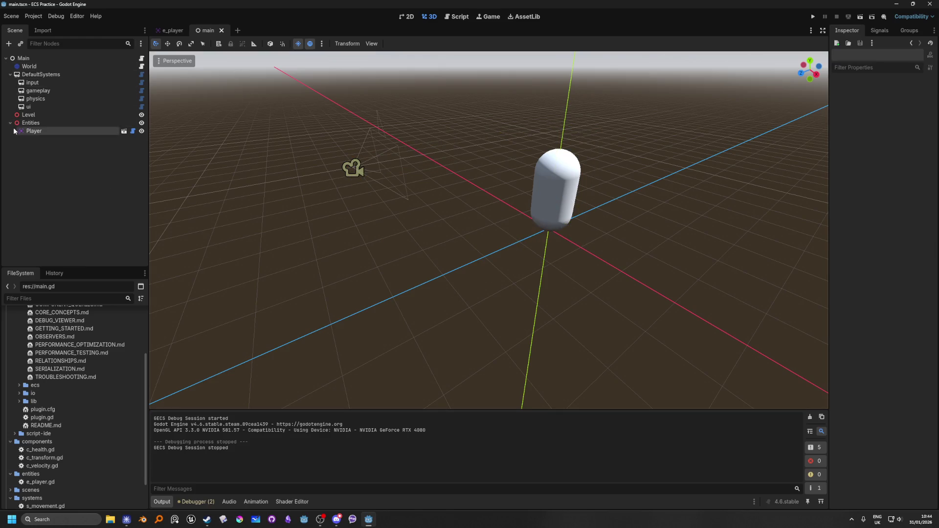
Collapse DefaultSystems and look over the viewport view and preview lighting options.
click(37, 116)
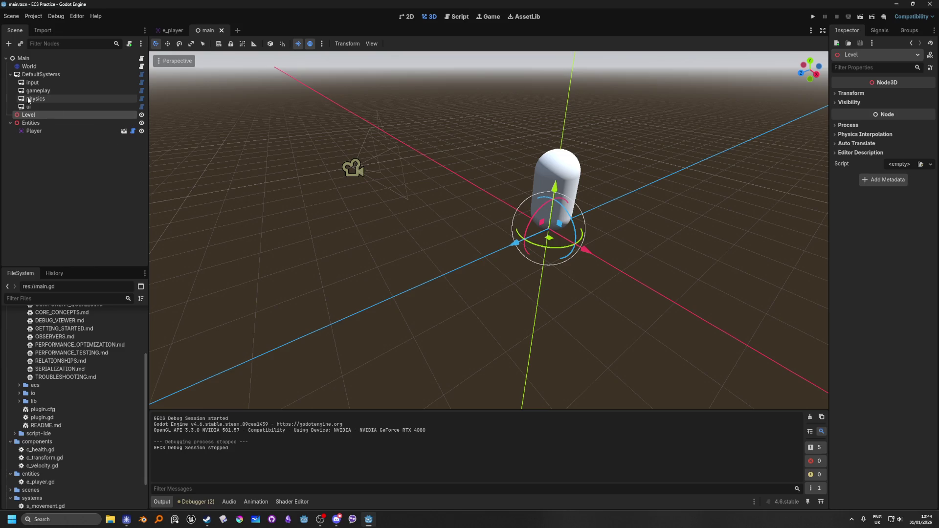
click(10, 74)
click(44, 148)
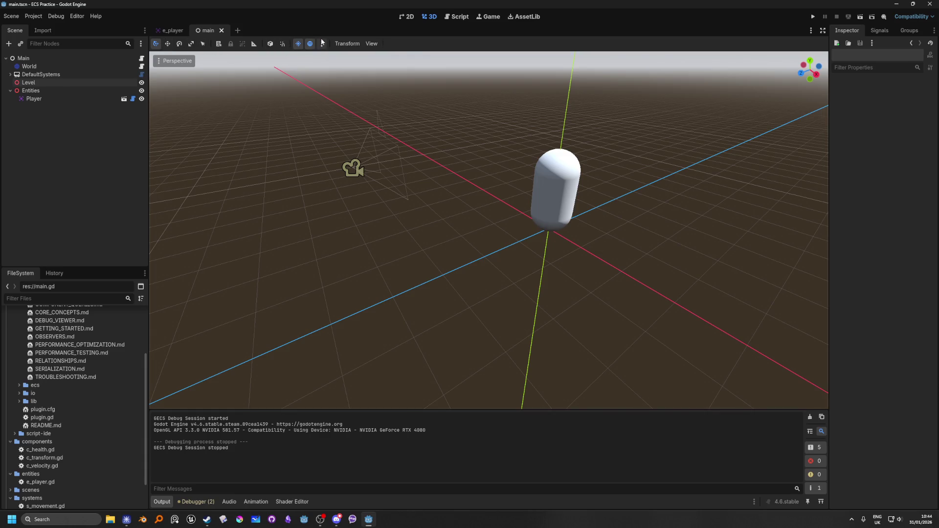
click(374, 44)
click(375, 44)
click(323, 44)
click(322, 43)
Add the preview sun to the scene as a DirectionalLight3D.
click(311, 44)
click(311, 44)
click(323, 44)
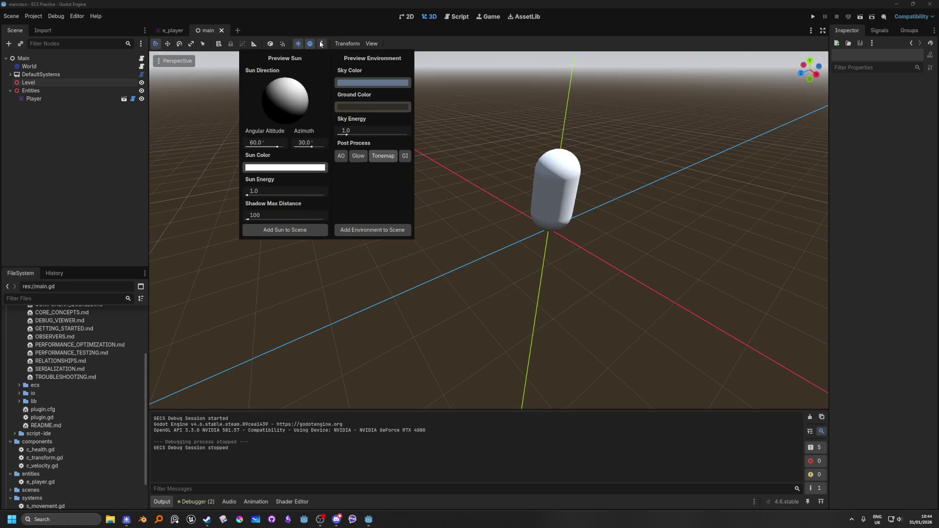
click(300, 233)
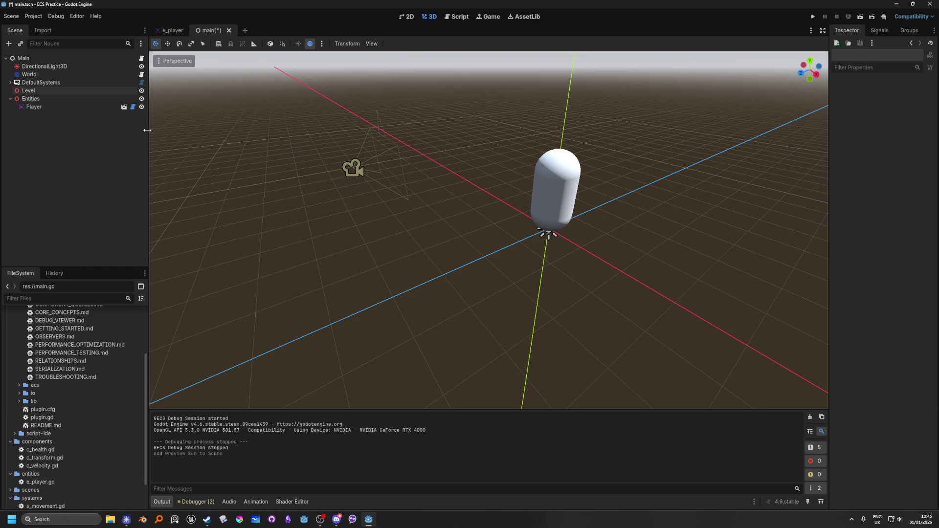
Move the directional light under Level and rename it 'Sun'.
drag(44, 66, 35, 91)
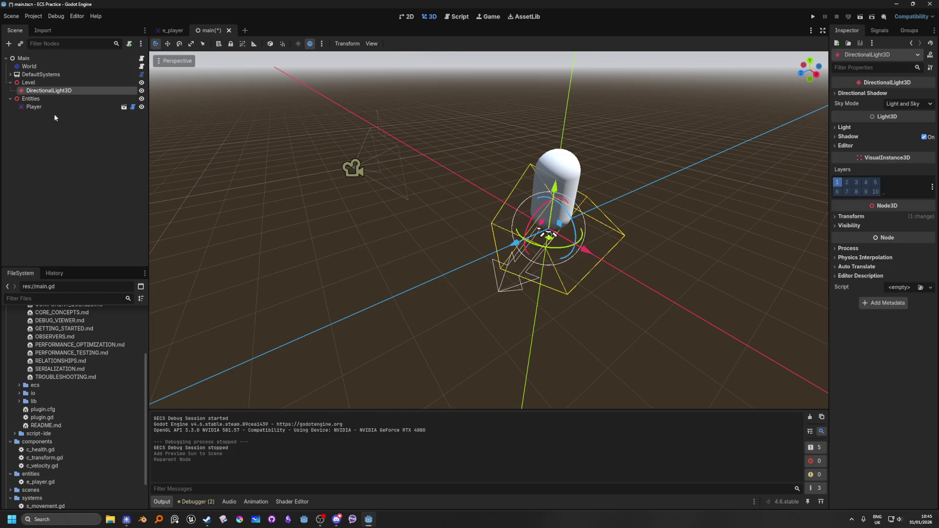
double_click(40, 90)
text(Sun)
key(Return)
click(81, 139)
click(44, 83)
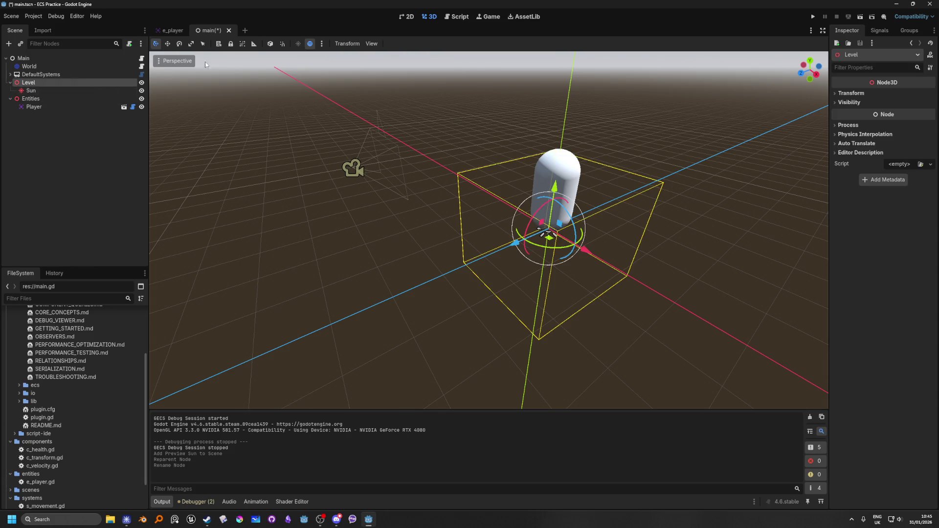
Try the preview environment's Glow, GI and AO toggles without keeping GI or AO.
click(310, 43)
click(310, 44)
click(321, 43)
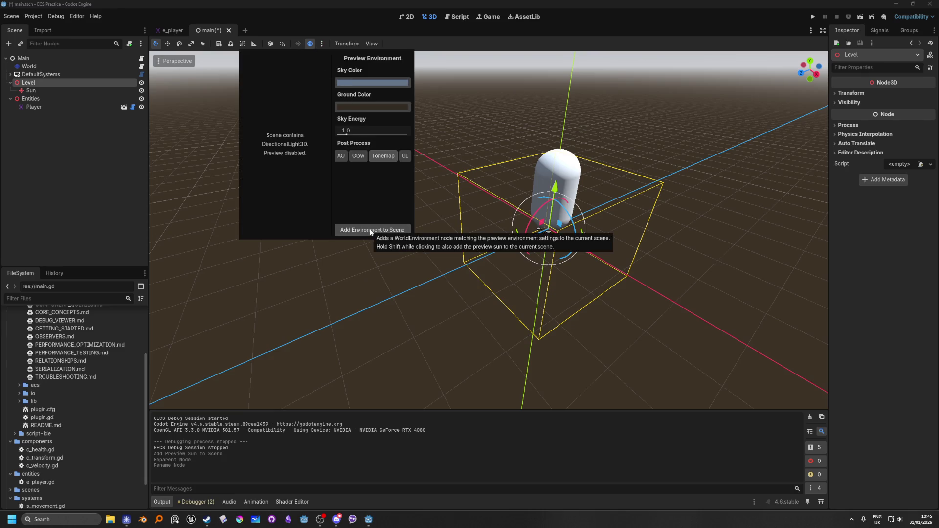
click(358, 156)
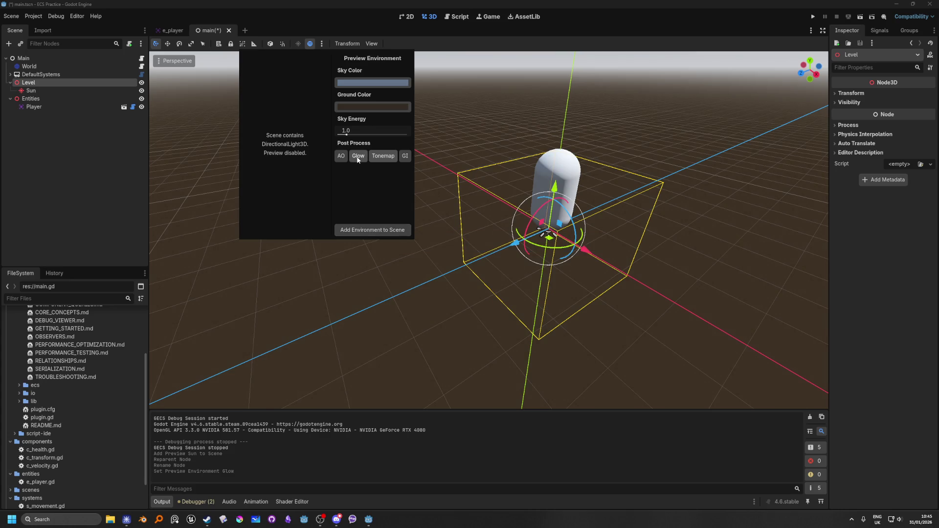
click(357, 158)
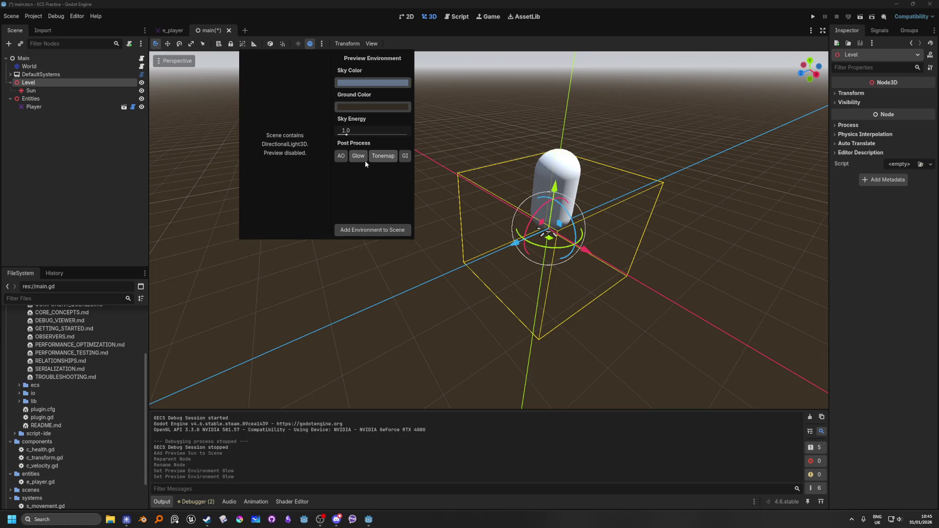
click(357, 157)
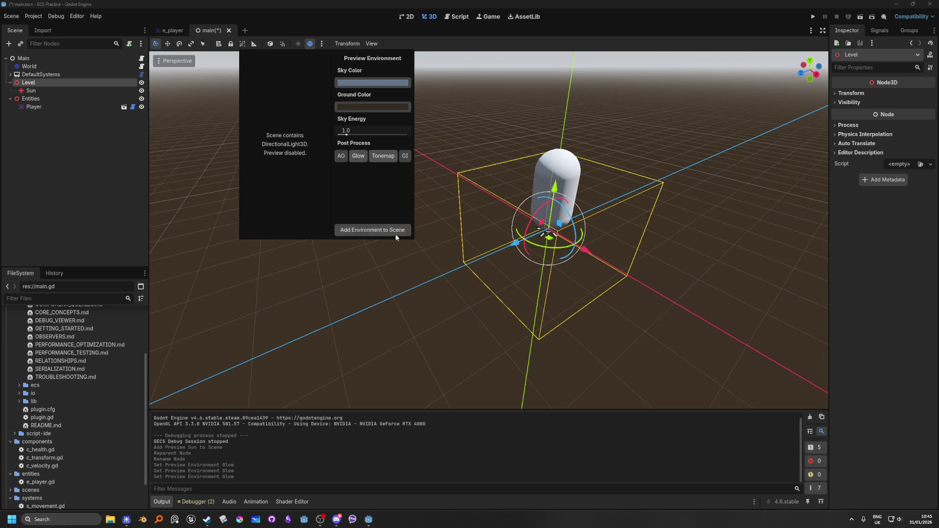
click(362, 159)
click(362, 158)
click(362, 159)
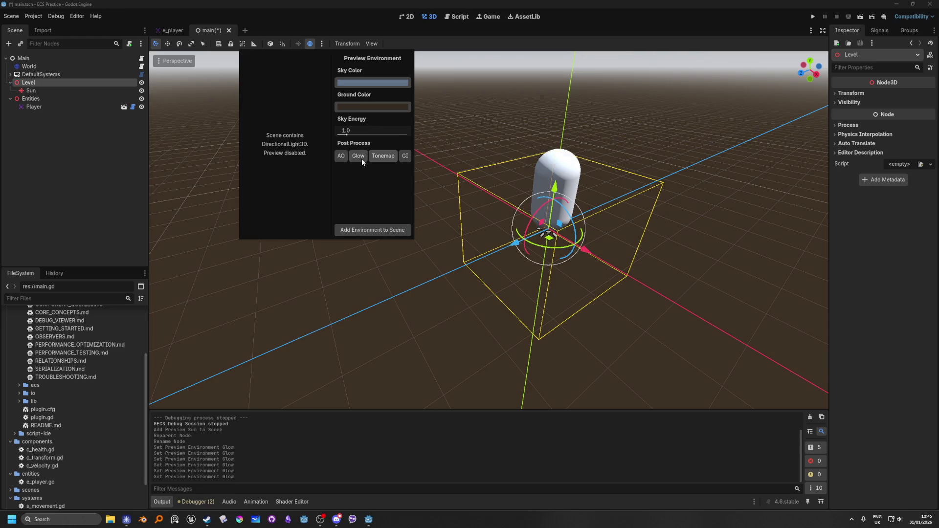
click(363, 158)
click(362, 159)
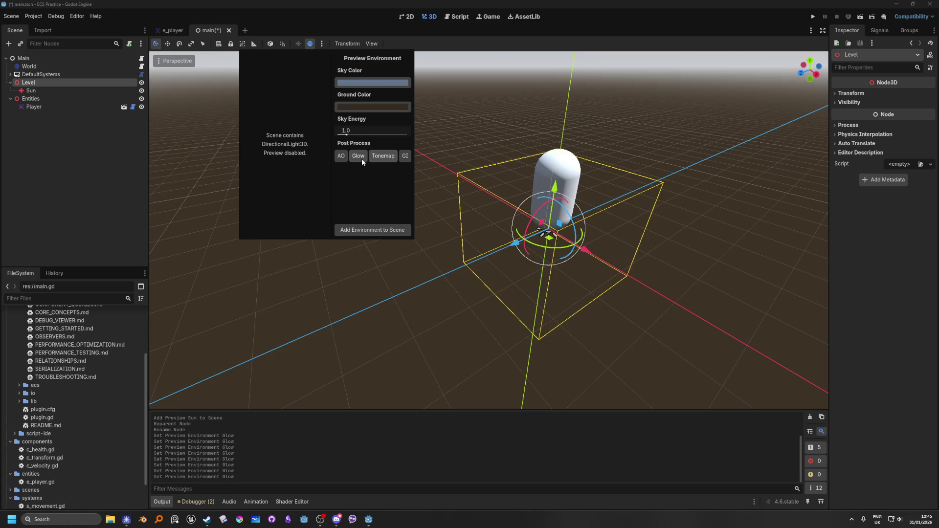
click(404, 158)
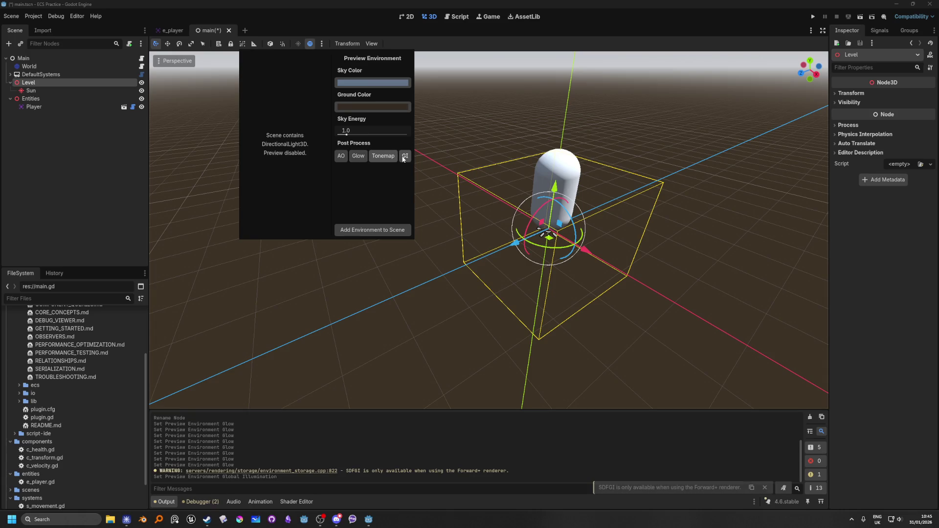
click(404, 156)
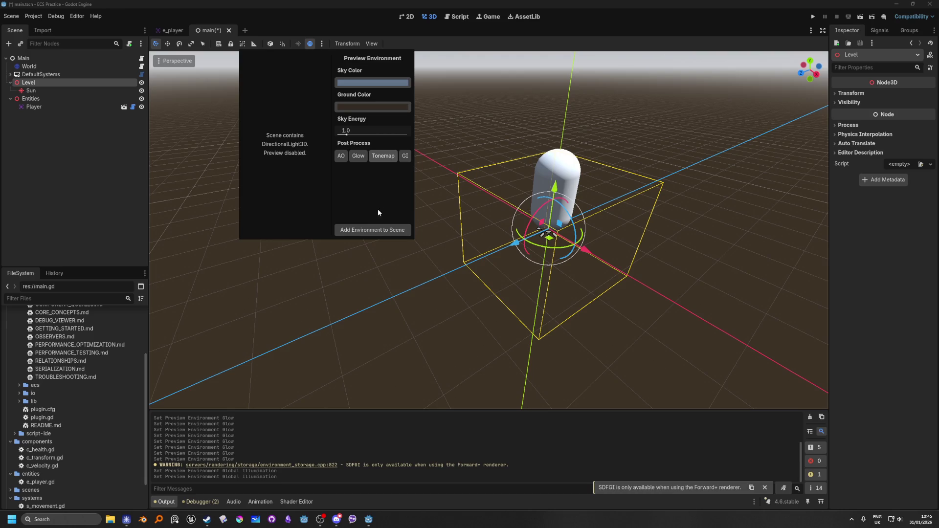
click(341, 157)
click(341, 157)
click(341, 156)
click(341, 156)
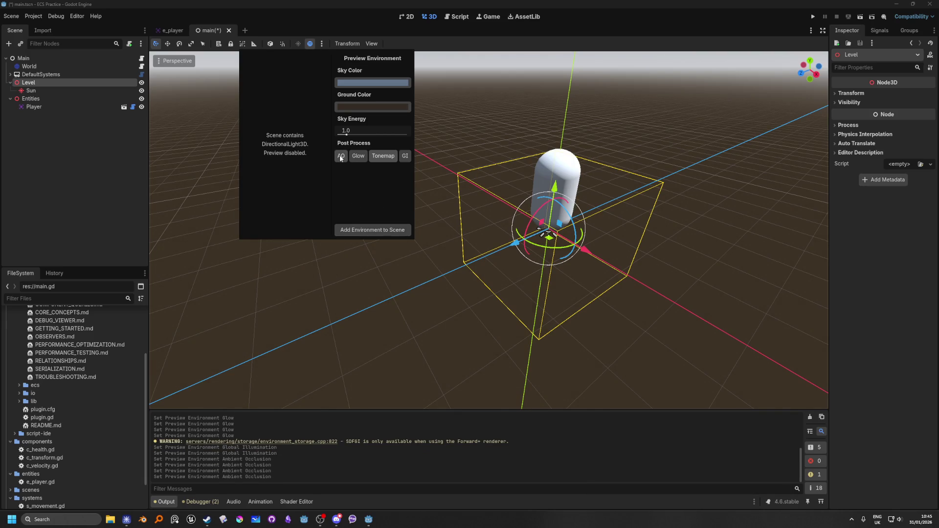
Add the preview environment as WorldEnvironment and place it under Level after Sun.
click(376, 229)
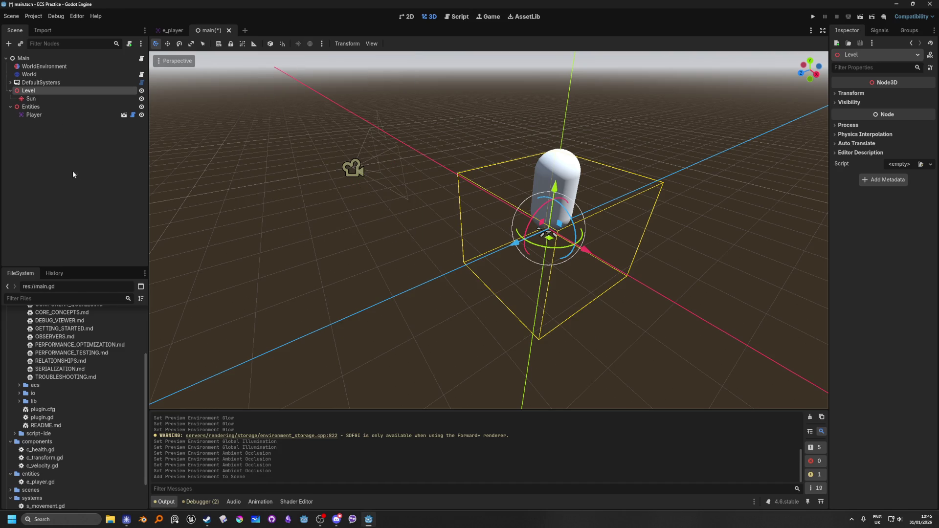
drag(42, 66, 29, 92)
click(63, 157)
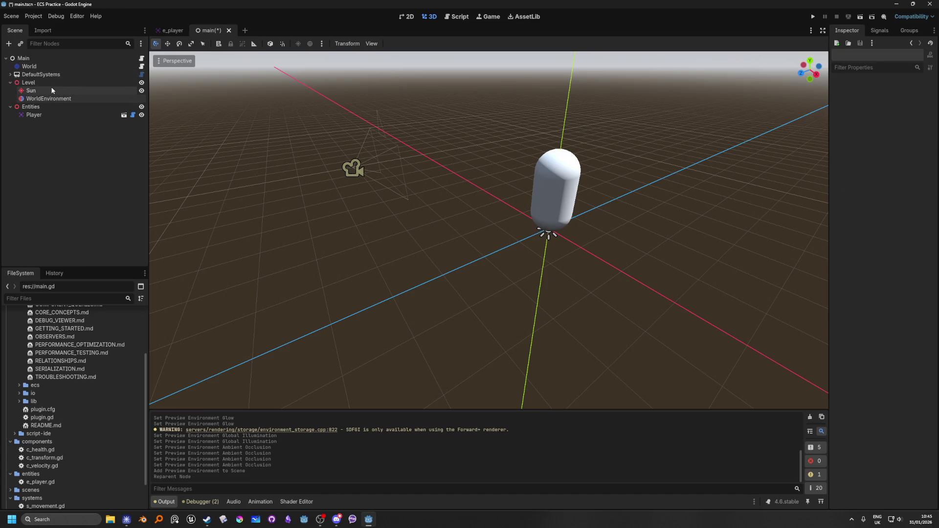
Save the main scene, move its tab to first place, and open main.gd in the Script workspace.
click(10, 74)
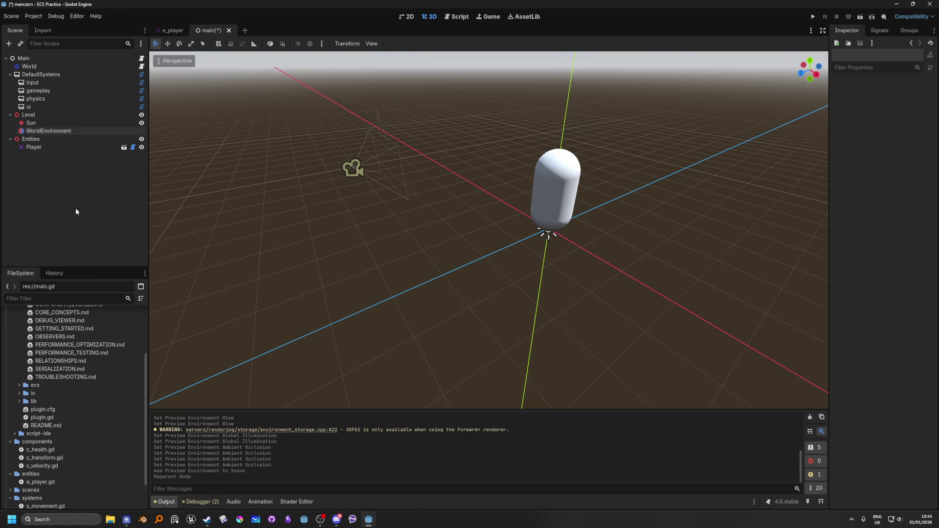
click(55, 149)
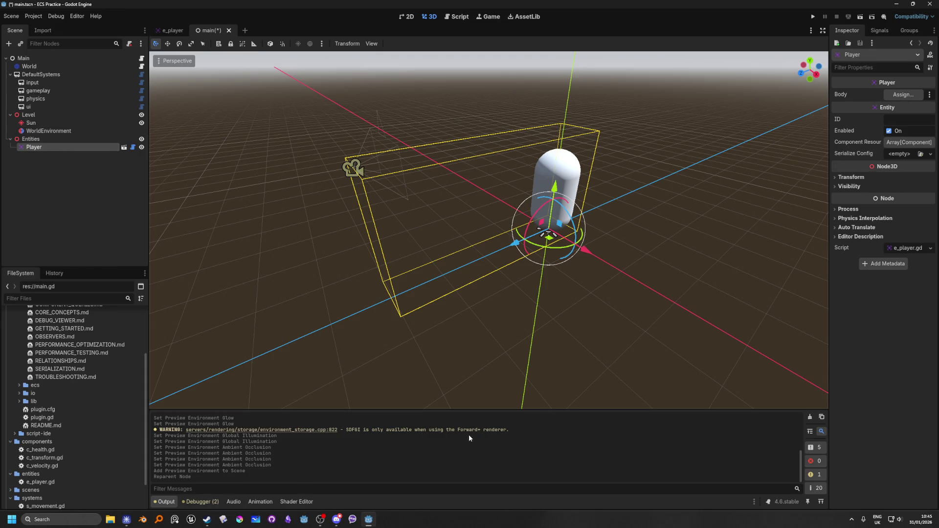
click(76, 203)
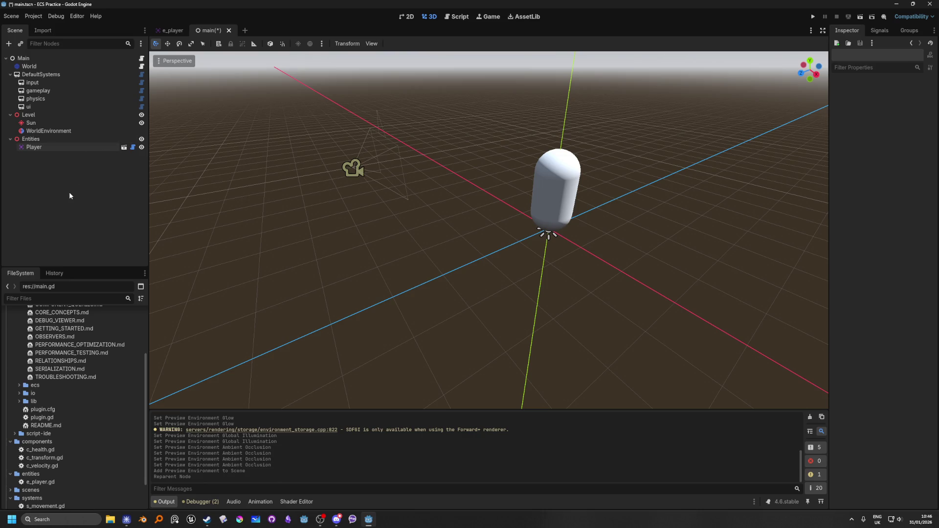
key(ctrl+s)
drag(210, 33, 157, 37)
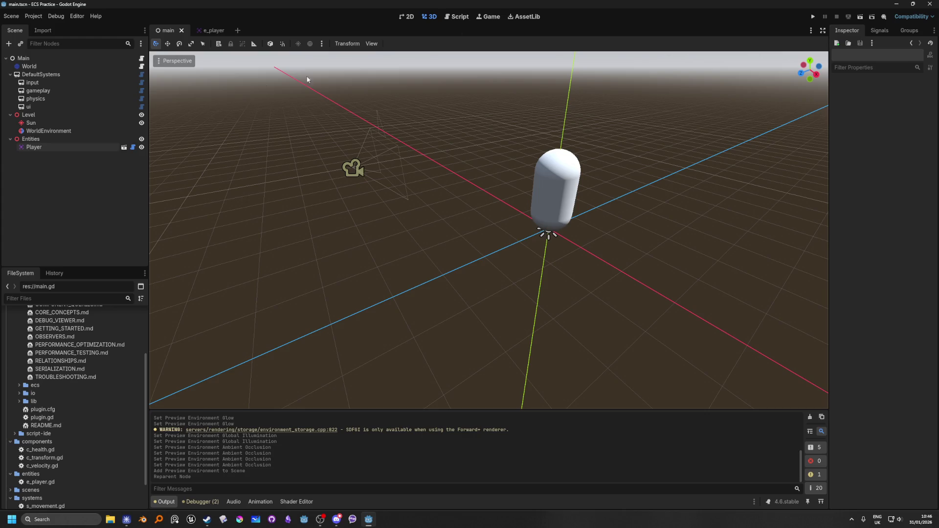
click(457, 18)
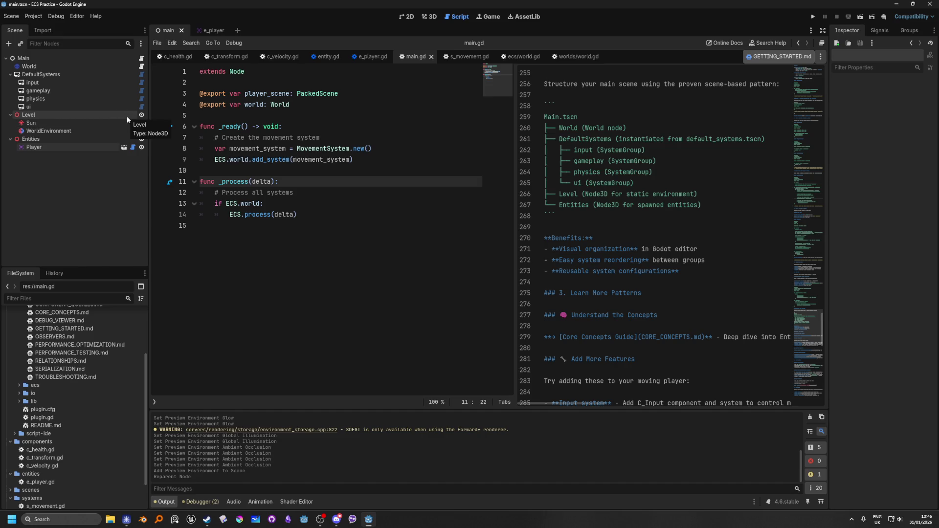
Place the cursor after main.gd's _ready line and start a new script with path 'c_'.
click(63, 140)
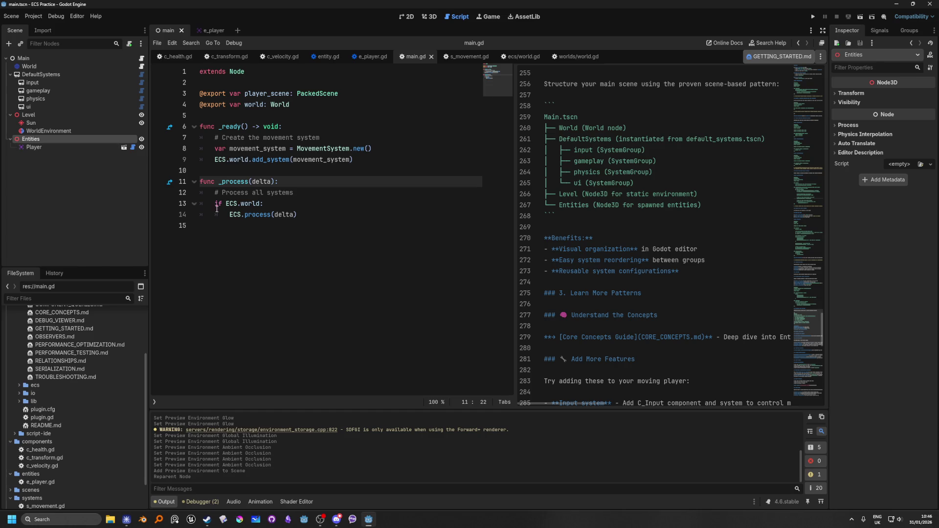
click(58, 151)
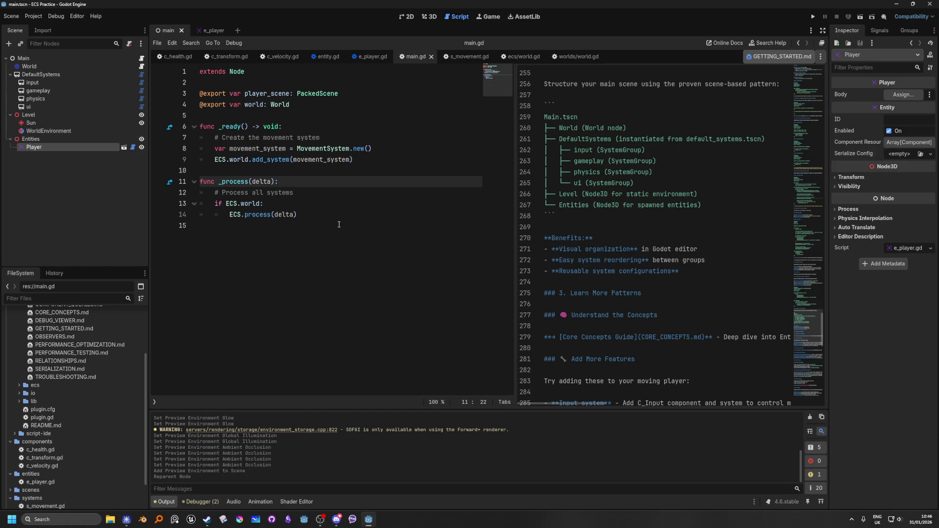
scroll(689, 294, down, 1)
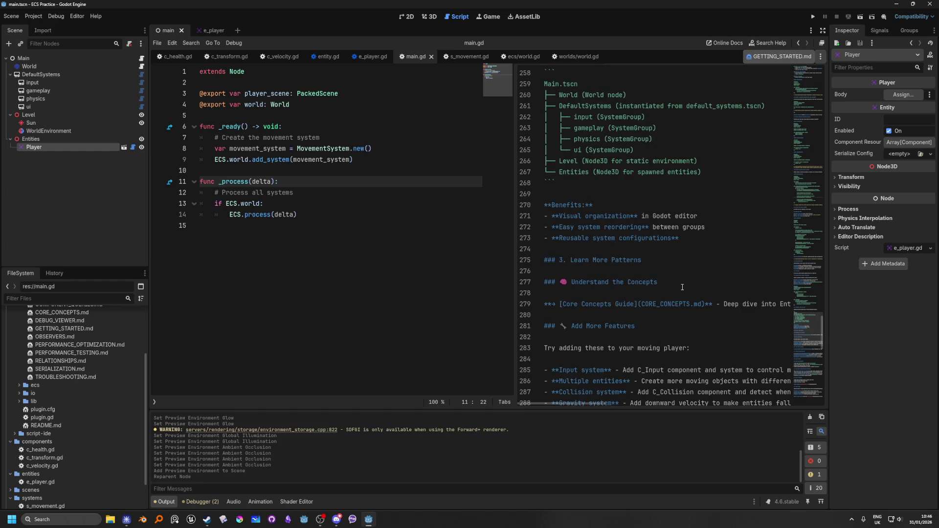
scroll(675, 281, down, 2)
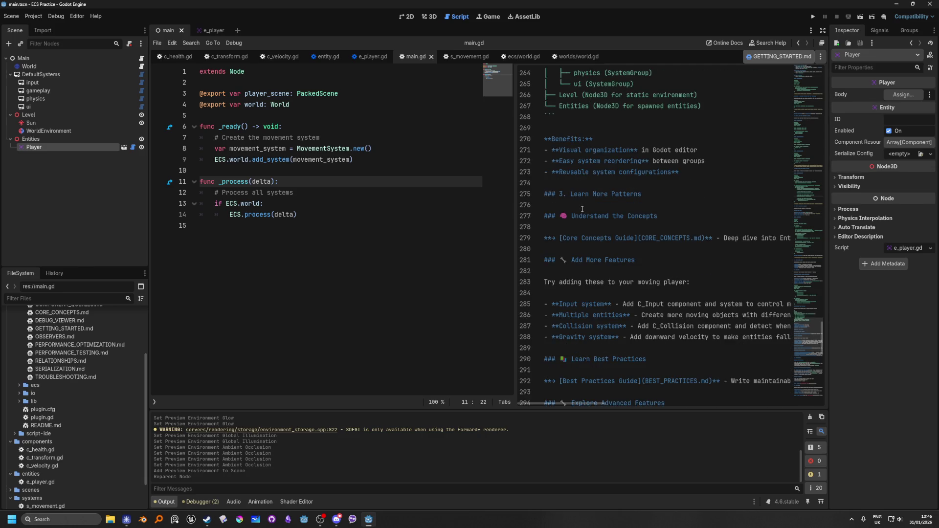
scroll(621, 273, up, 2)
scroll(574, 261, down, 2)
scroll(609, 314, down, 1)
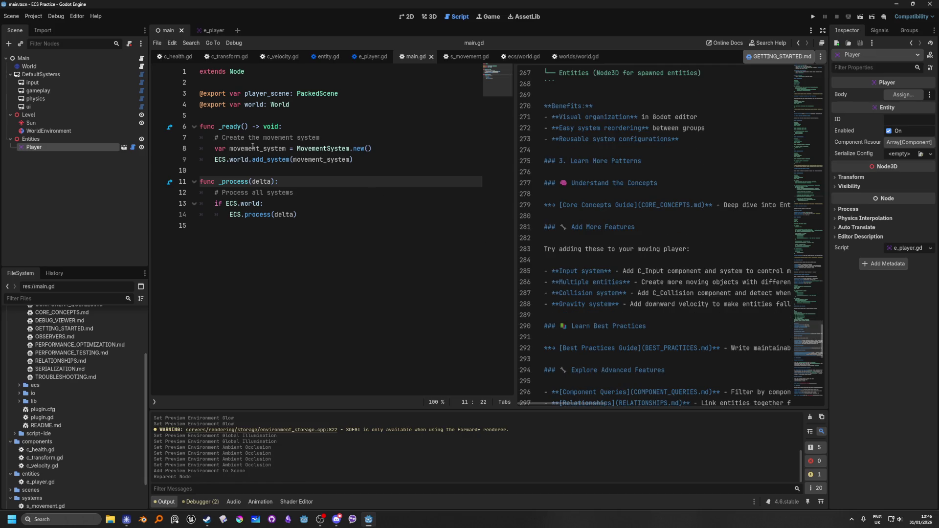
click(364, 127)
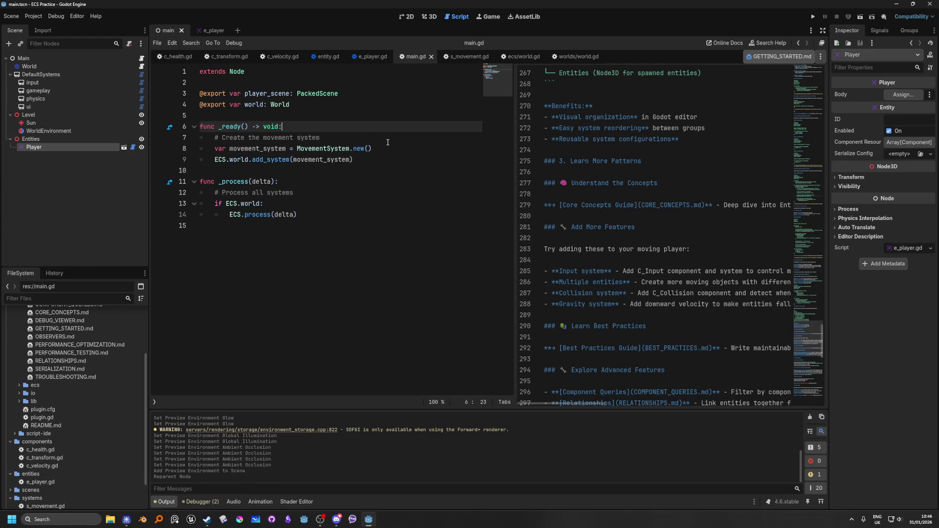
key(ctrl+n)
text(c_)
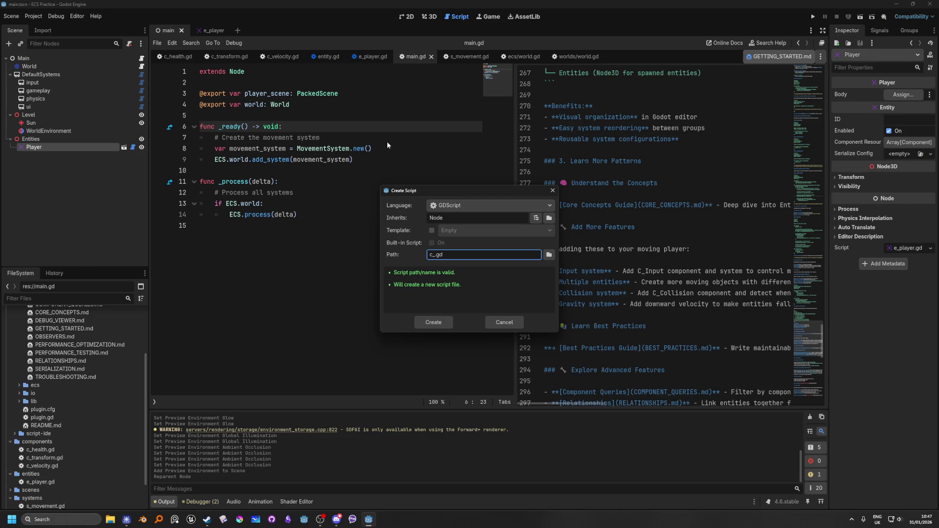
Complete the path to c_character_body.gd, add class_name C_CharacterBody, and save the script.
text(character)
text(_body)
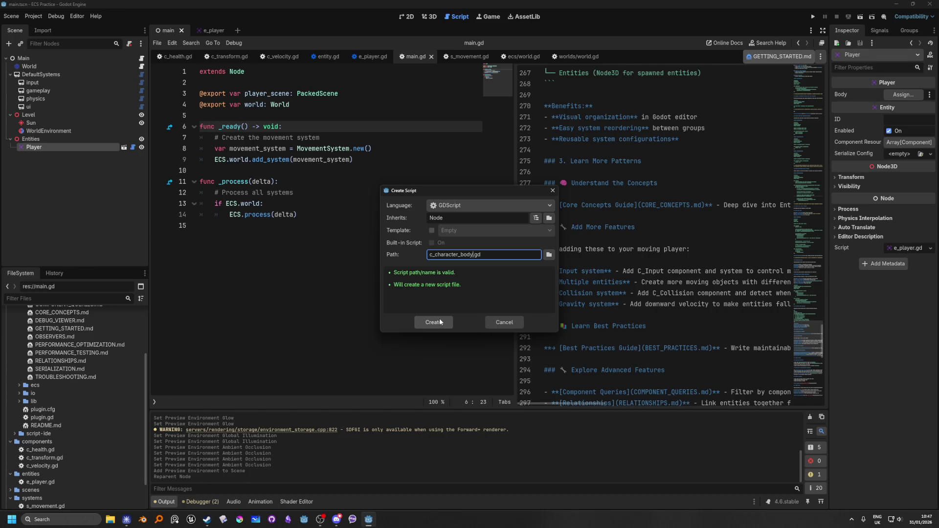
key(Return)
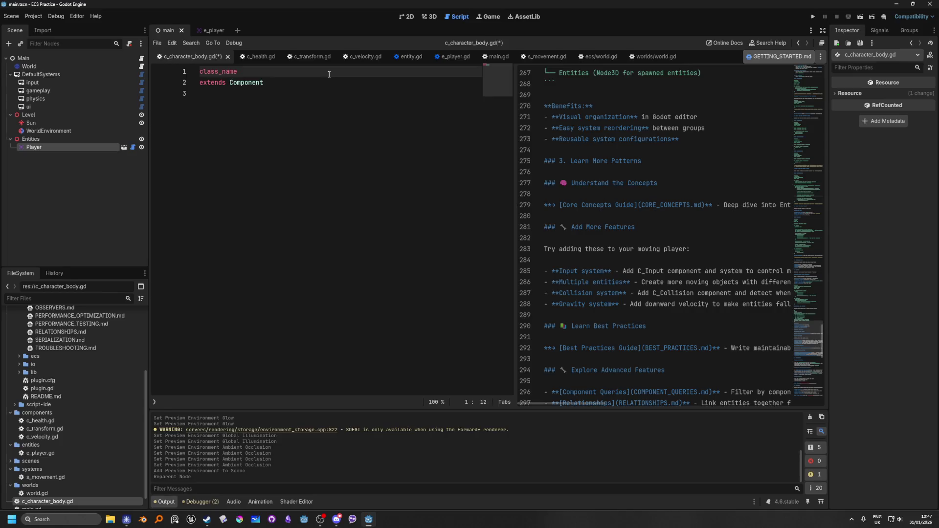
text(_Character)
text(Body)
click(332, 95)
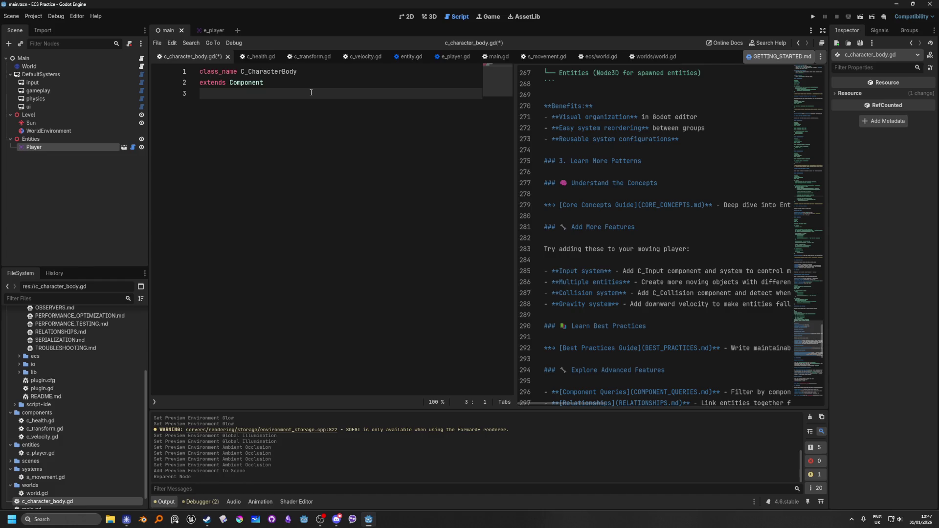
key(ctrl+s)
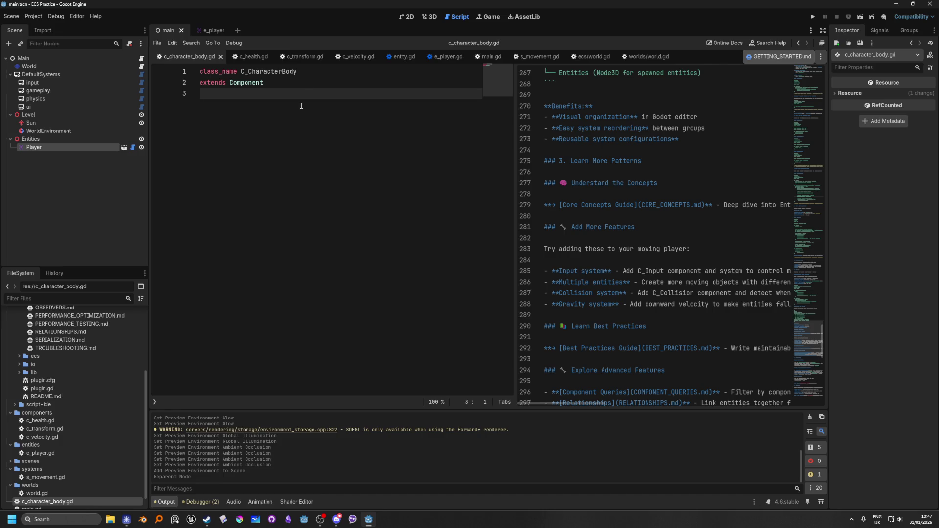
key(Return)
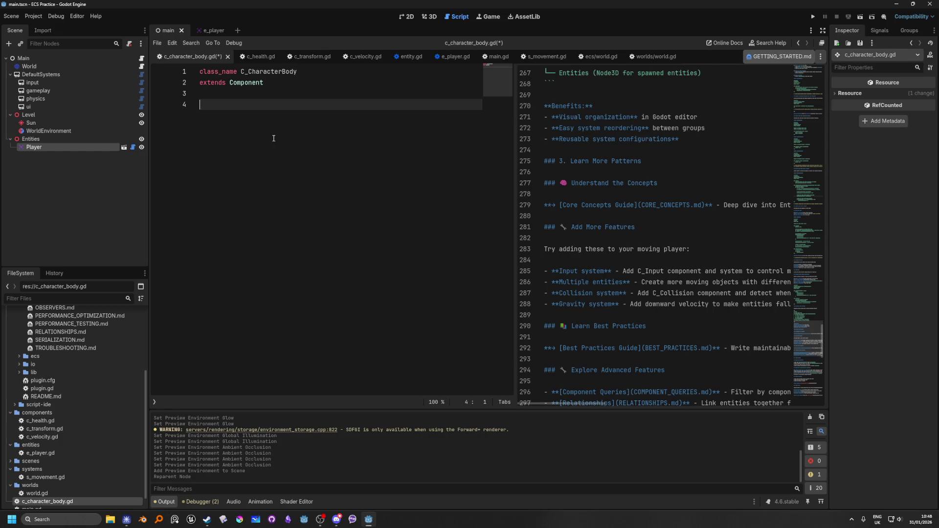
Google 'how to create built in templates godot' in a new Chrome tab and open the script-templates video.
click(126, 520)
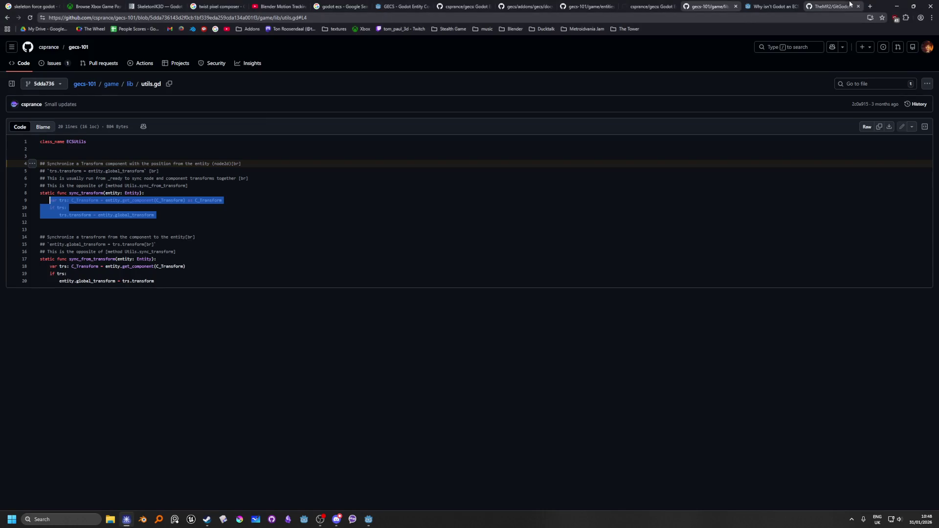
click(870, 7)
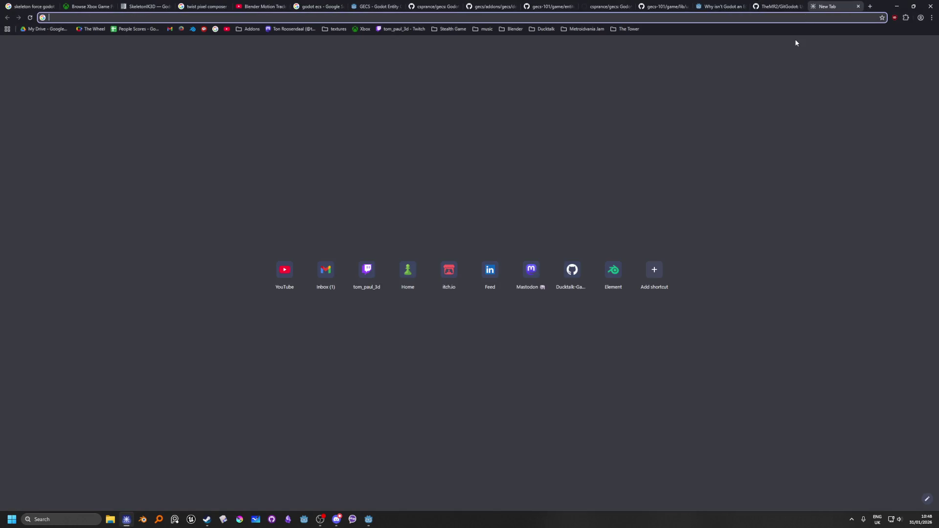
text(how to create)
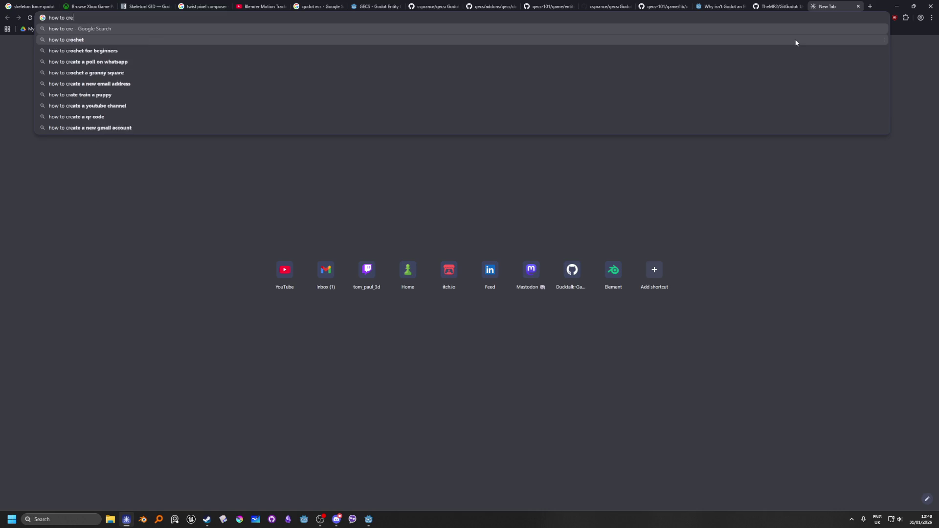
text( built in )
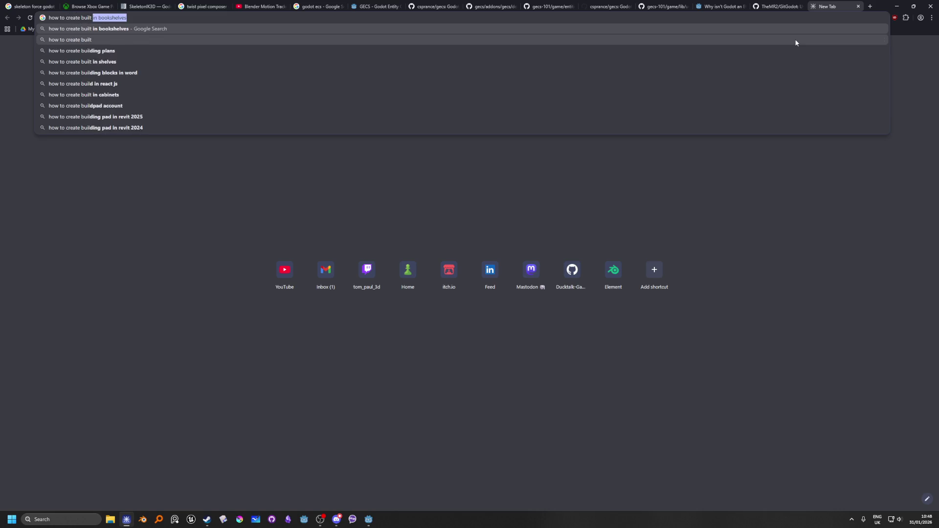
text(templates )
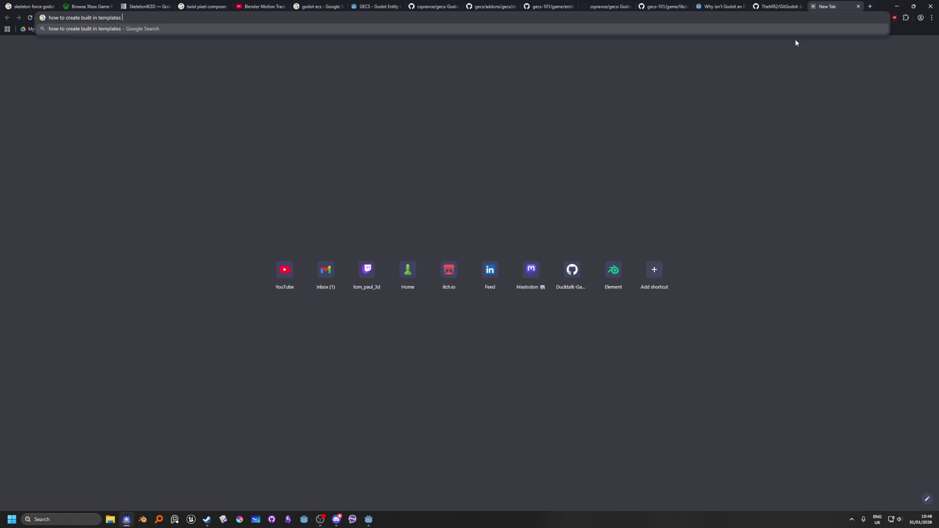
text(godot)
key(Return)
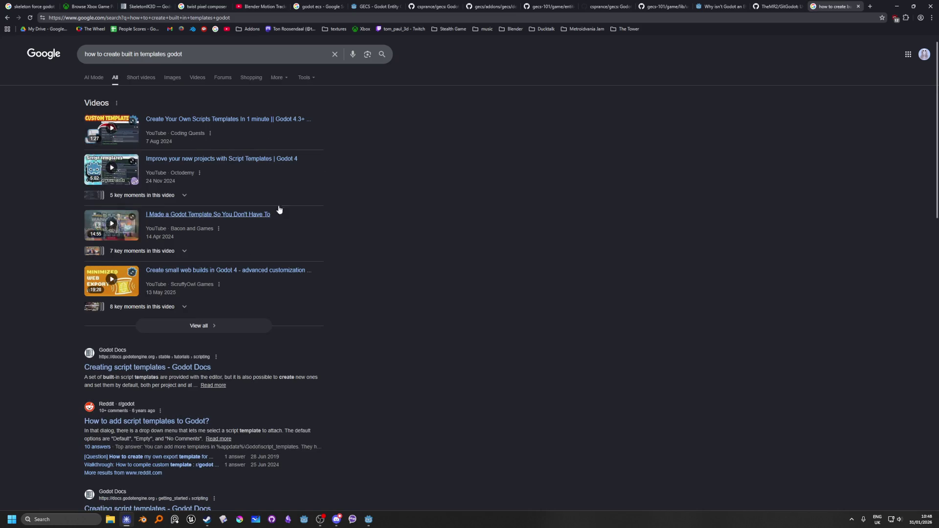
click(308, 120)
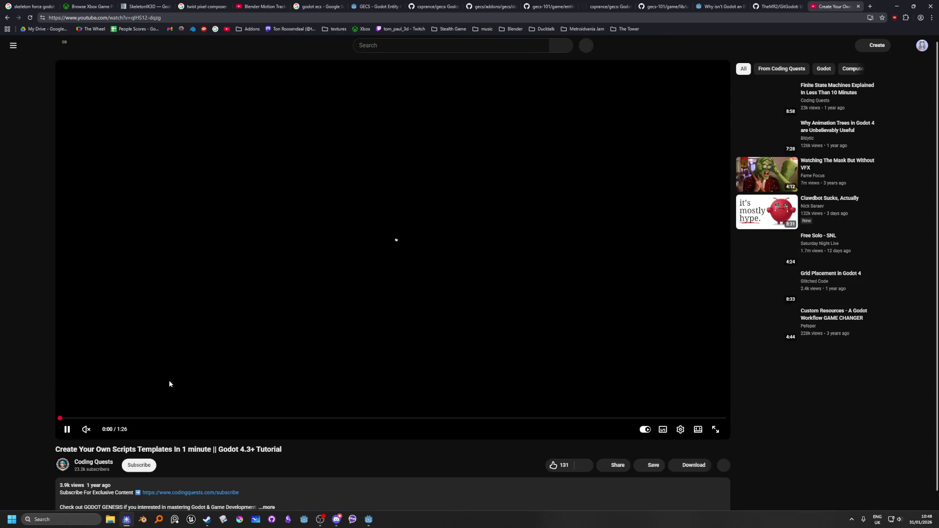
Skim the tutorial through 0:16, 0:24, 0:53 and about 1:03, return to 0:17, and pause.
click(78, 419)
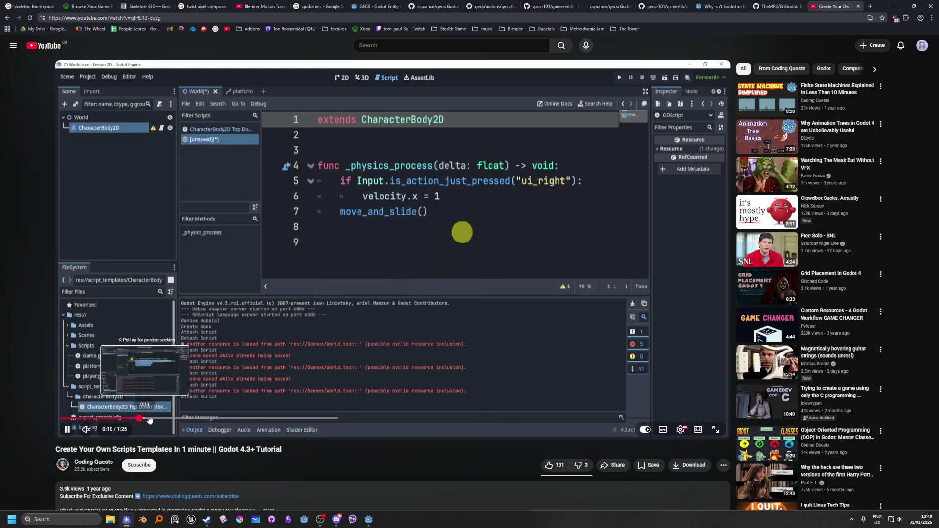
click(186, 419)
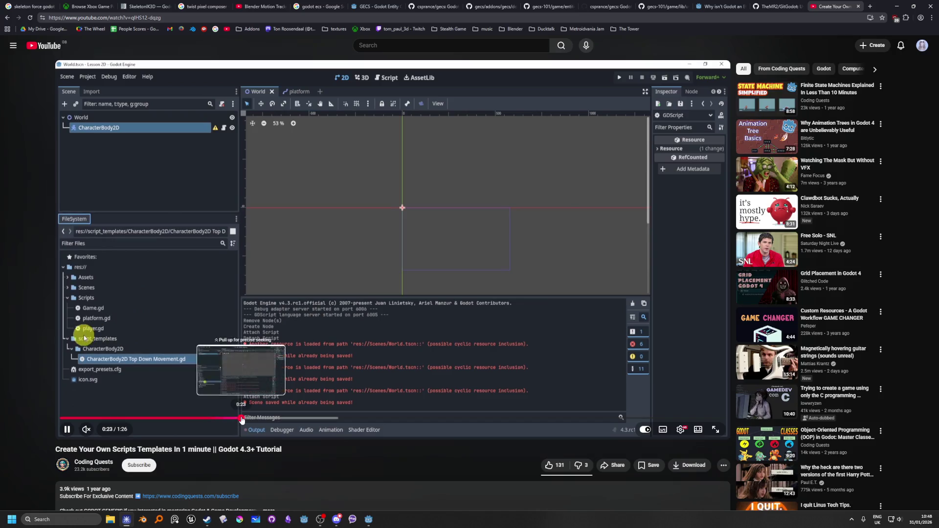
click(245, 419)
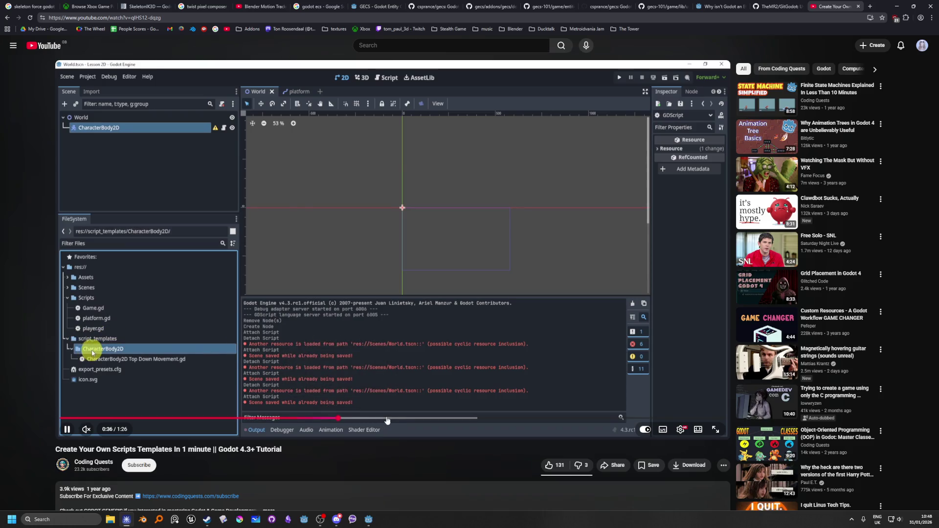
click(390, 418)
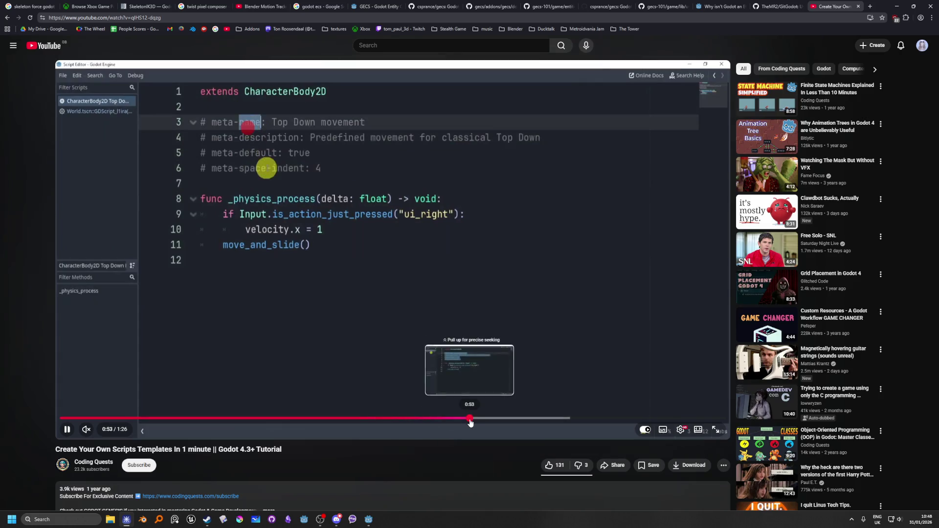
click(472, 419)
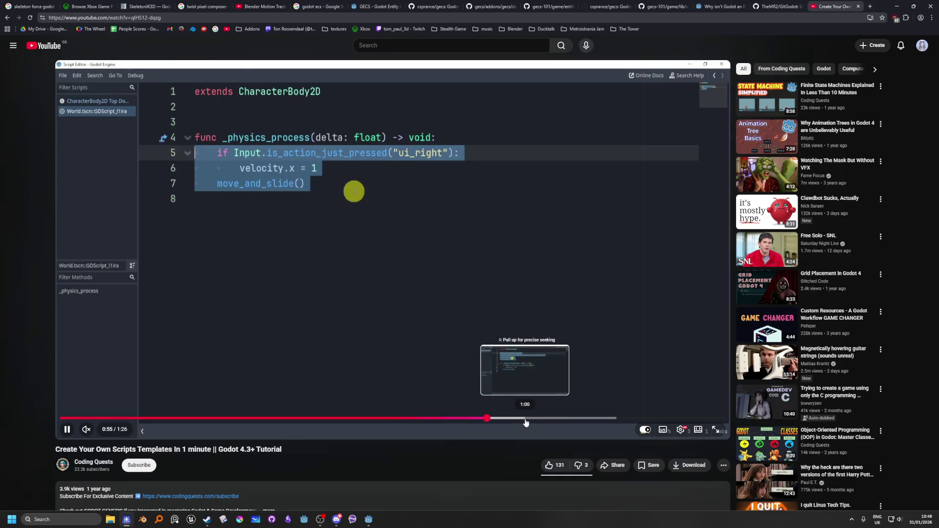
click(547, 419)
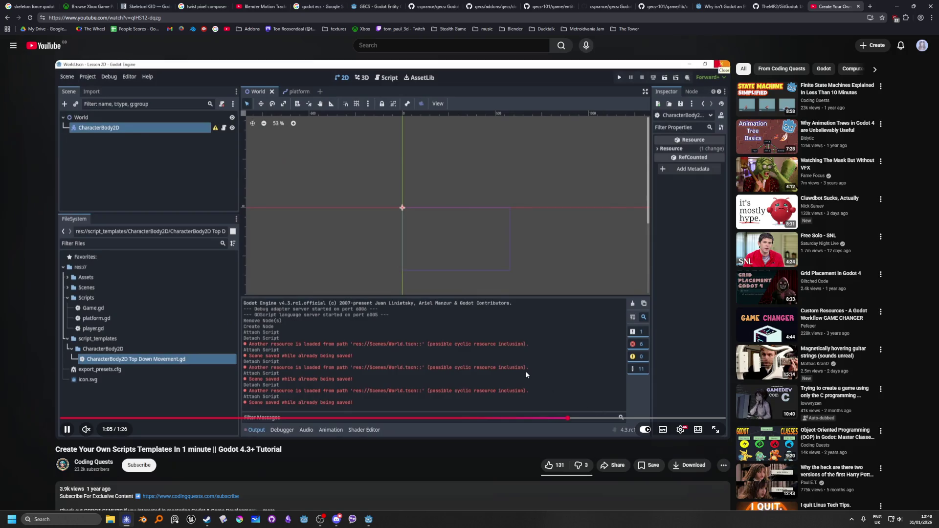
click(453, 330)
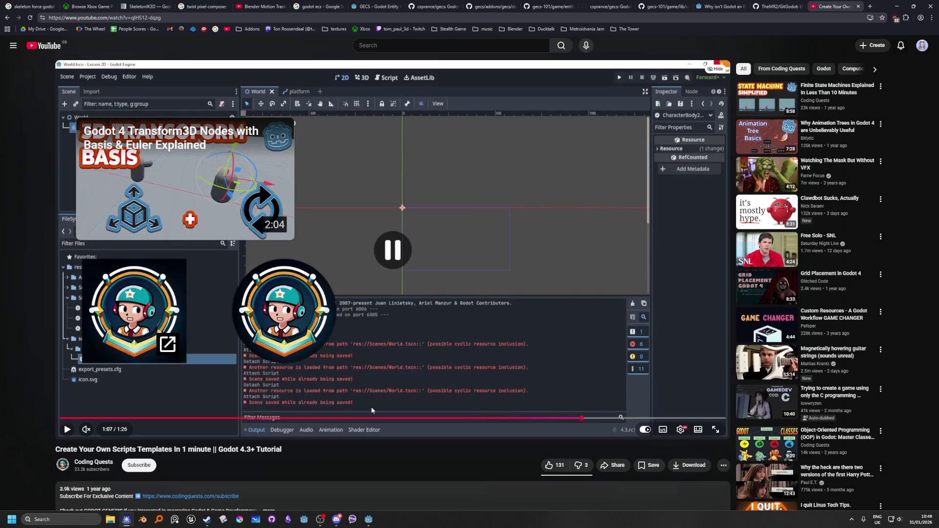
key(space)
click(192, 419)
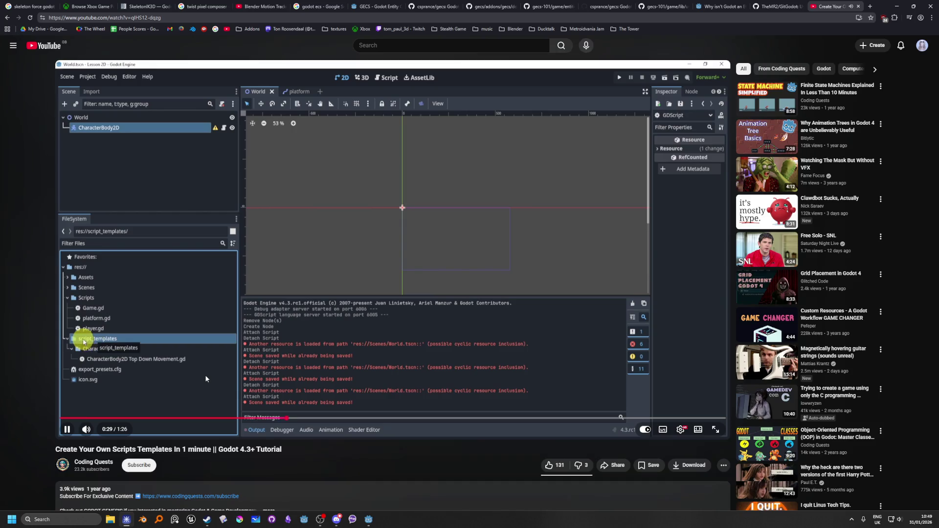
click(154, 294)
Back in Godot, collapse the addons, entities and systems folders and select res://.
click(897, 6)
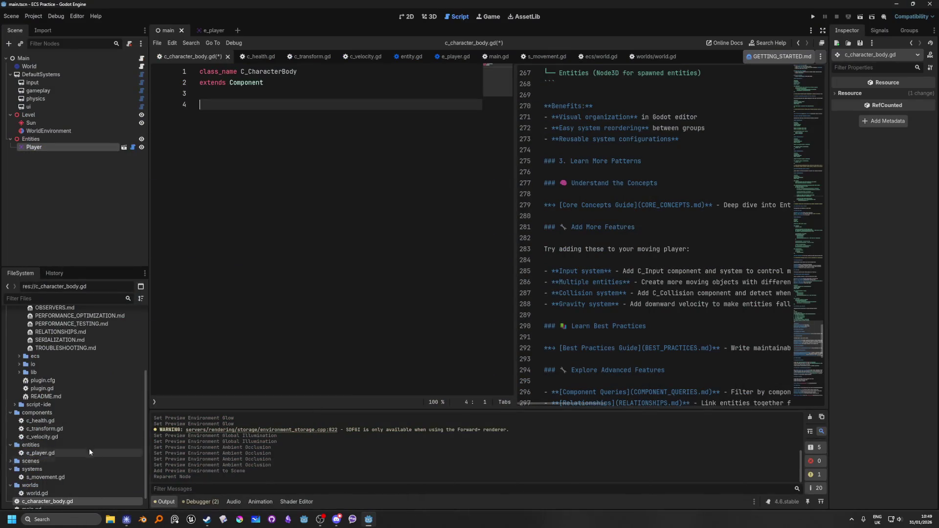
scroll(90, 452, up, 5)
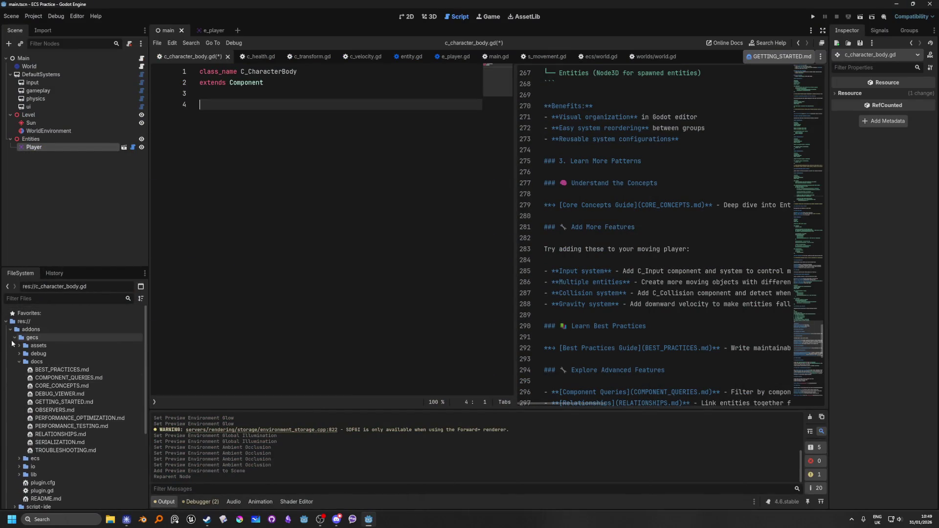
click(10, 329)
click(10, 346)
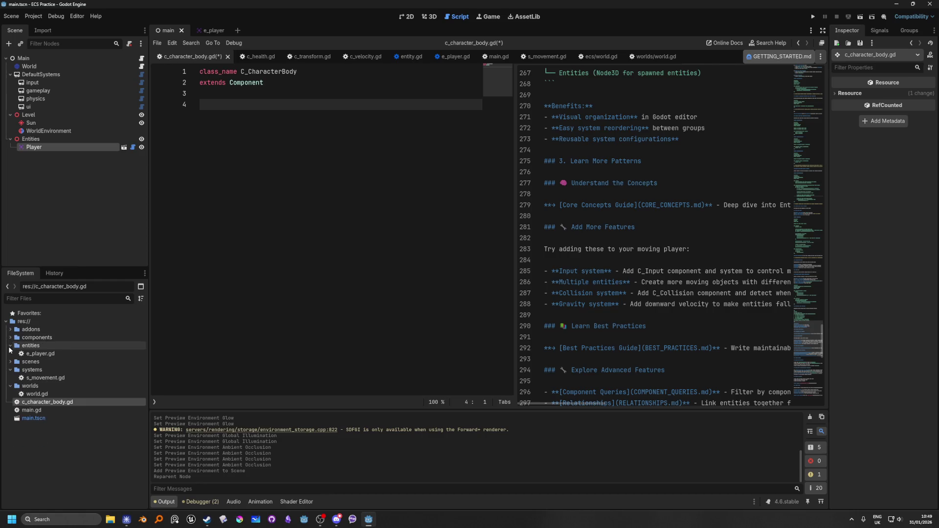
click(11, 346)
click(10, 361)
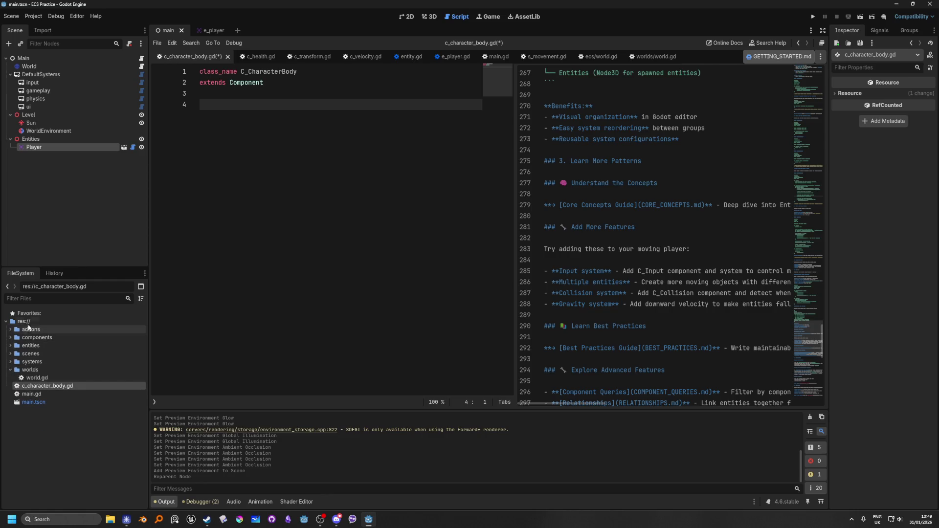
click(34, 322)
key(ctrl+a)
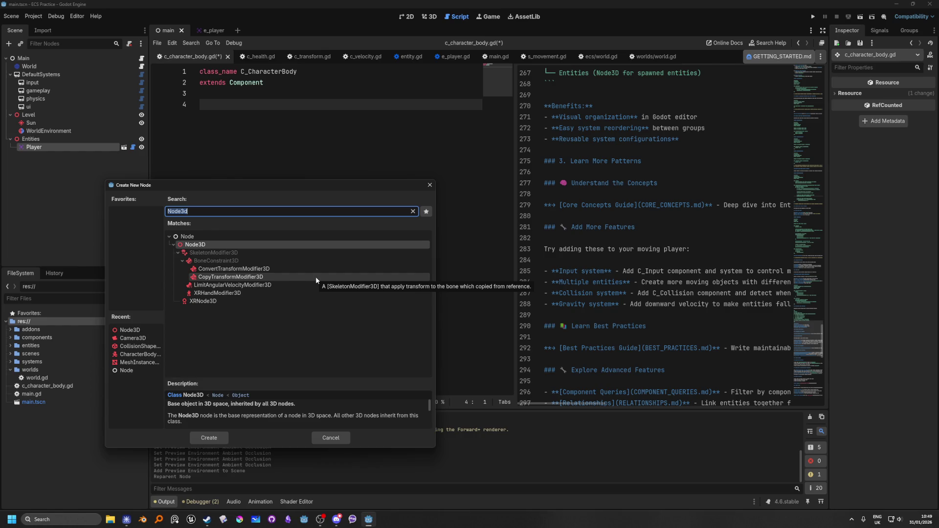
key(Escape)
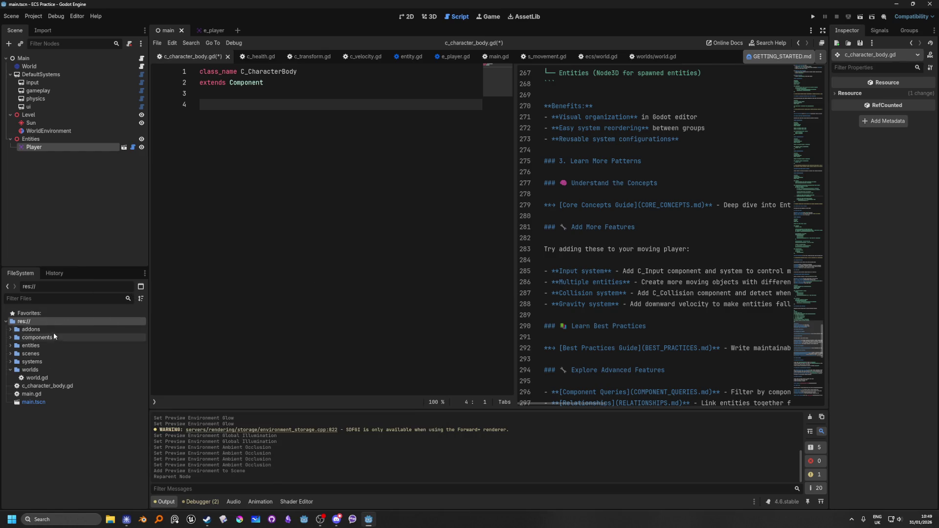
Attempt a script_templates folder in res://, cancel since it exists, and collapse the worlds folder.
right_click(33, 320)
mouse_move(58, 327)
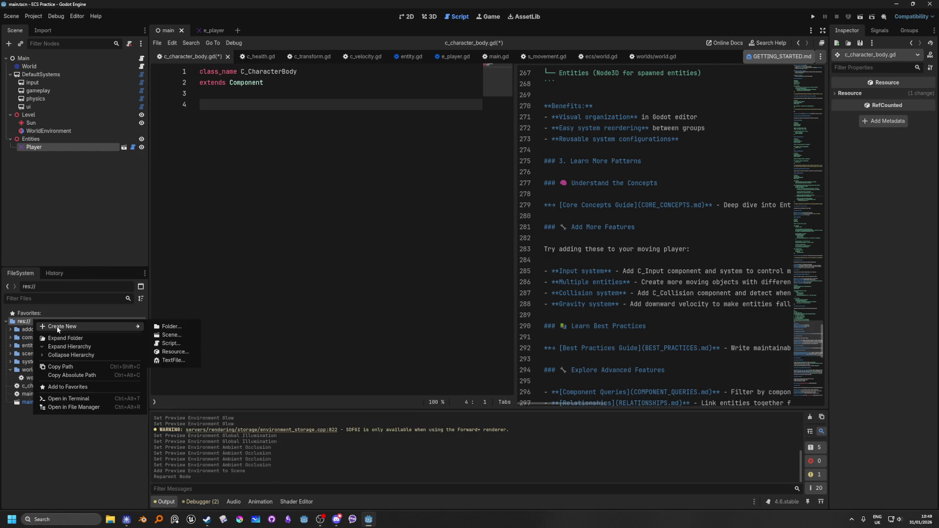
click(162, 327)
text(script_templates)
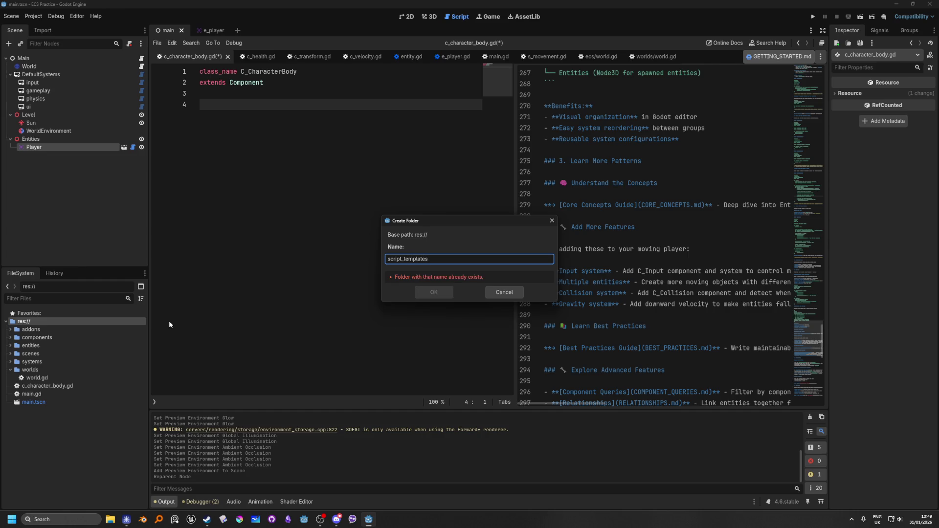
click(498, 293)
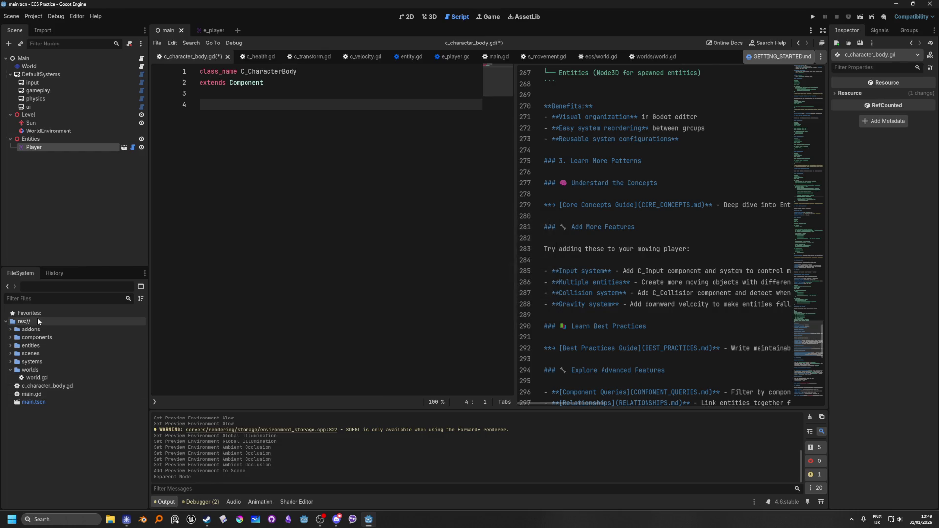
click(10, 371)
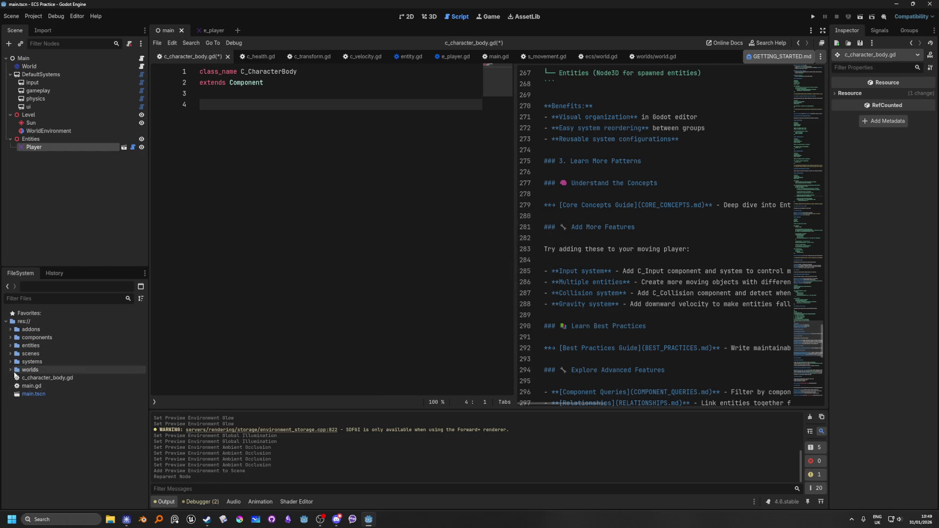
right_click(49, 320)
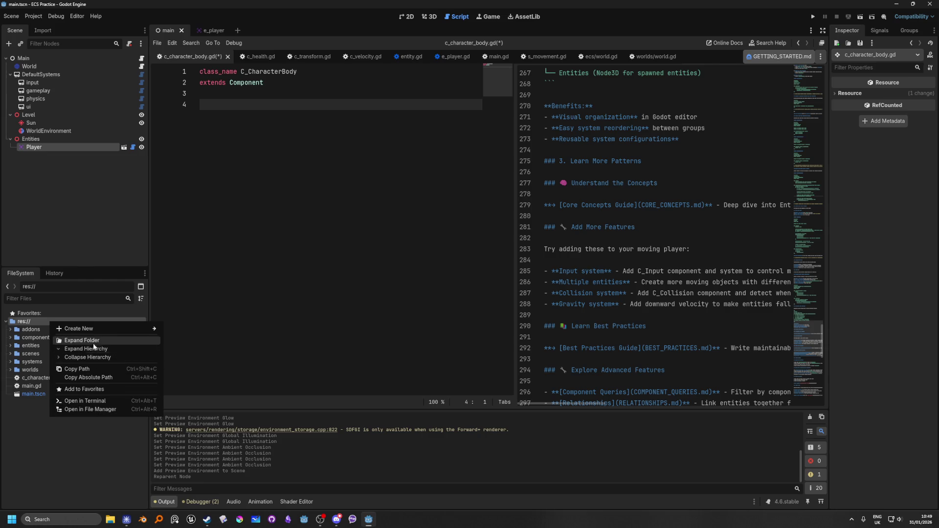
click(97, 405)
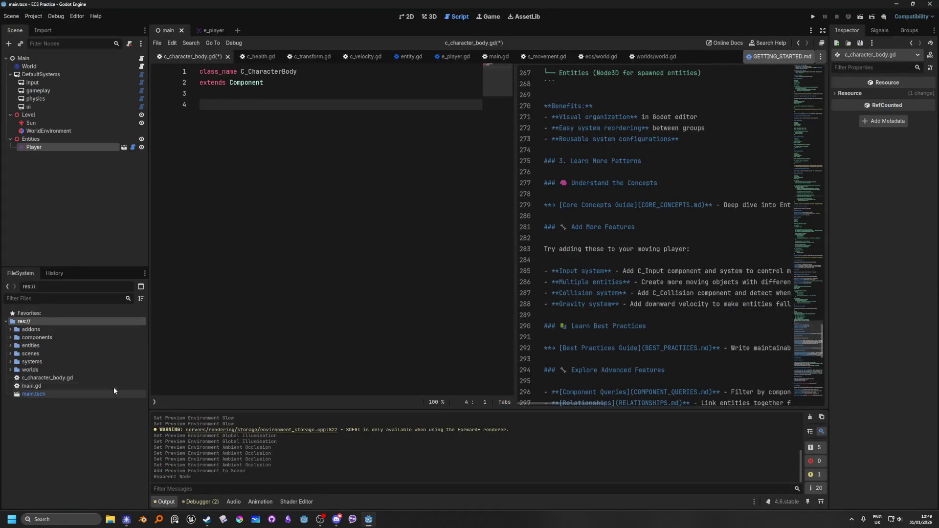
key(alt+Tab)
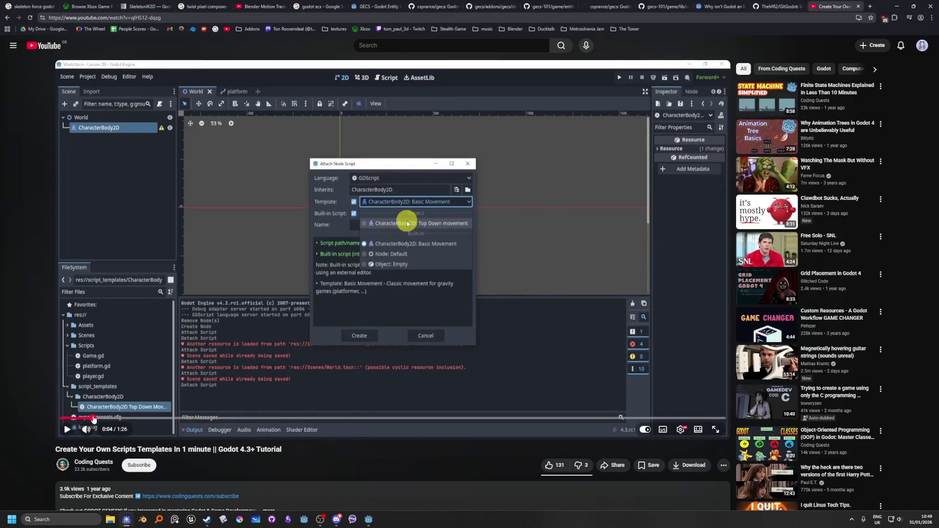
Rewind the tutorial to its start and let it play to the script_templates folder at about 0:29.
click(63, 419)
click(160, 371)
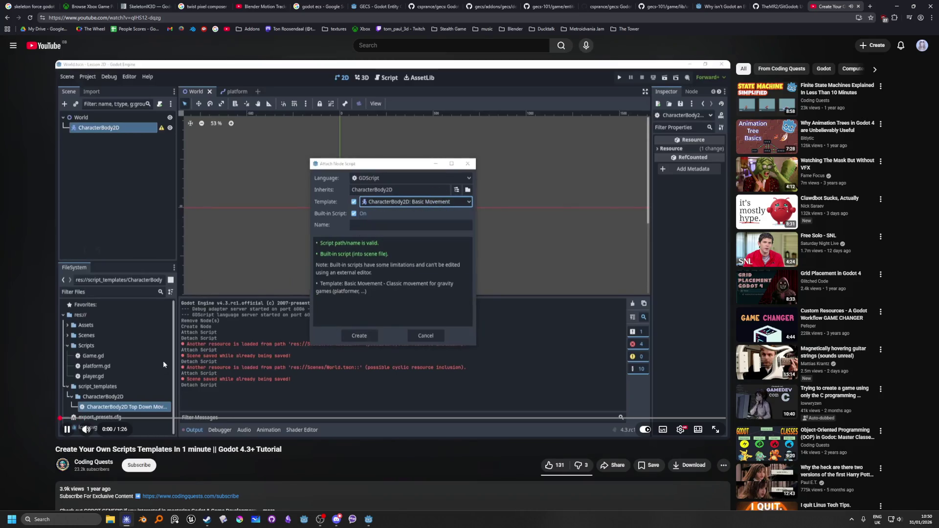
key(Left)
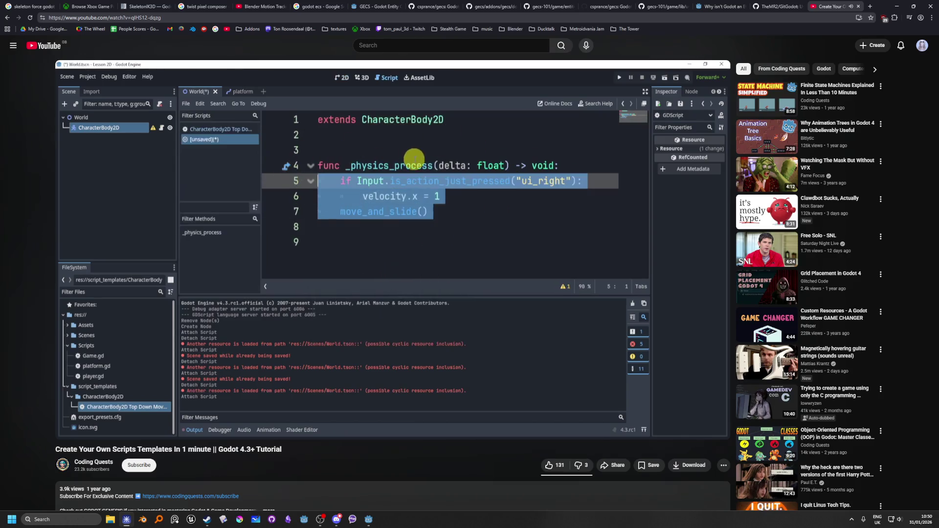
mouse_move(219, 288)
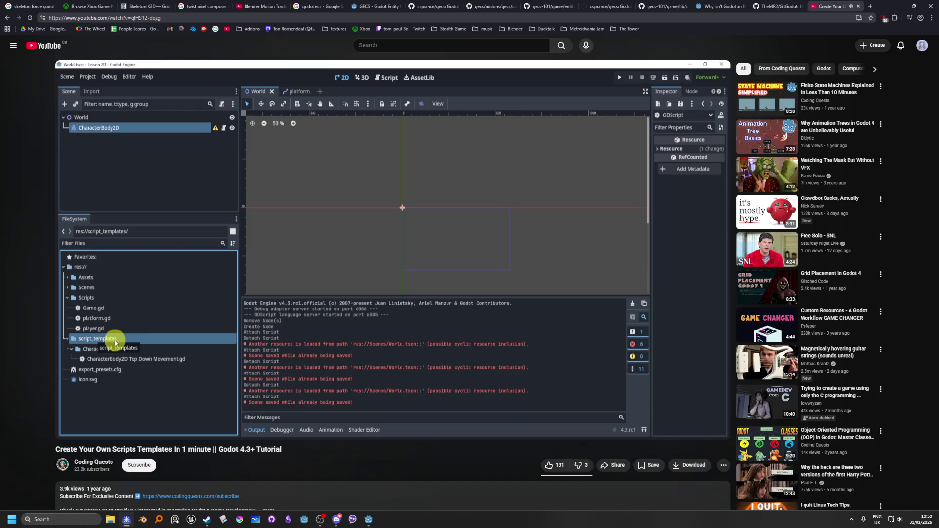
Pause the tutorial and switch back to Godot's FileSystem dock.
click(212, 302)
key(alt+Tab)
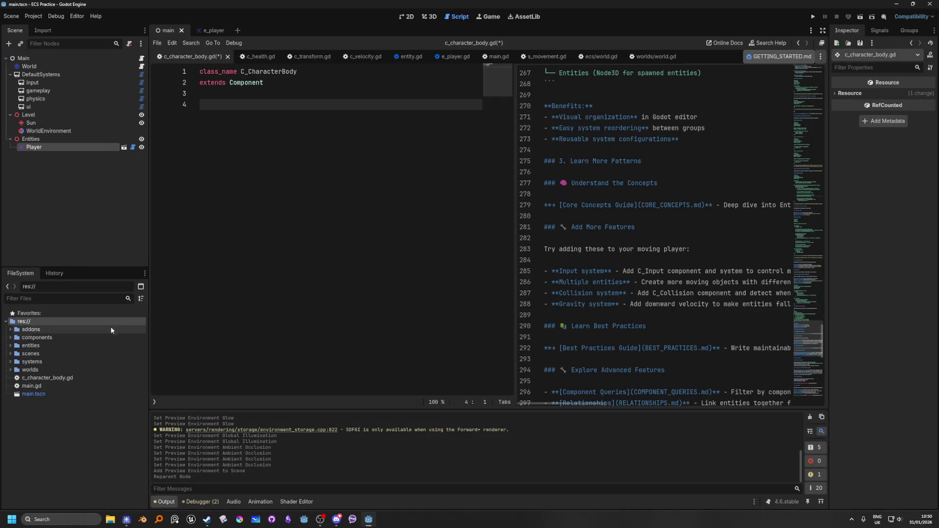
click(140, 299)
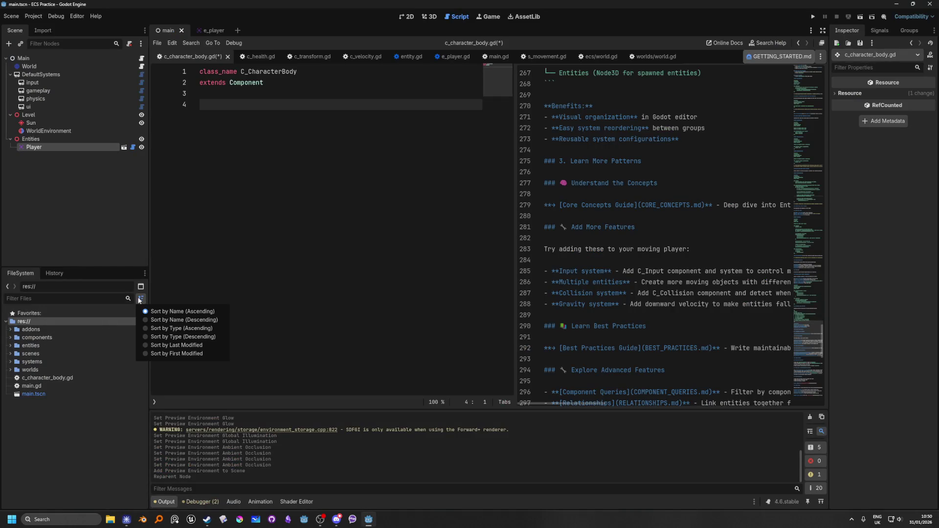
click(140, 299)
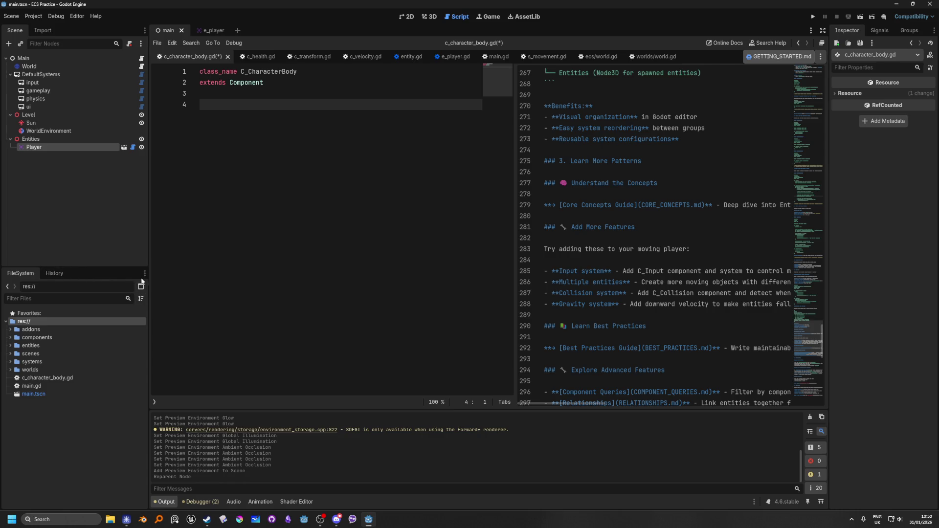
click(144, 274)
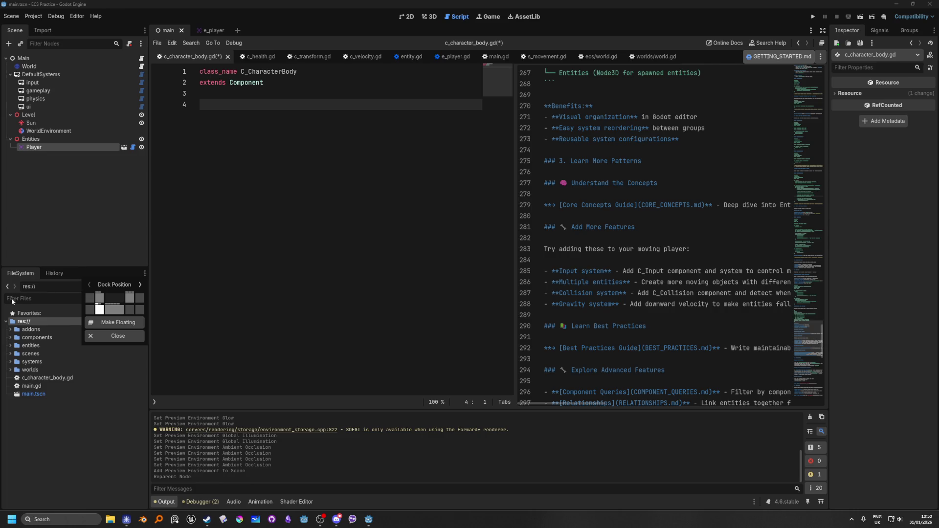
click(5, 317)
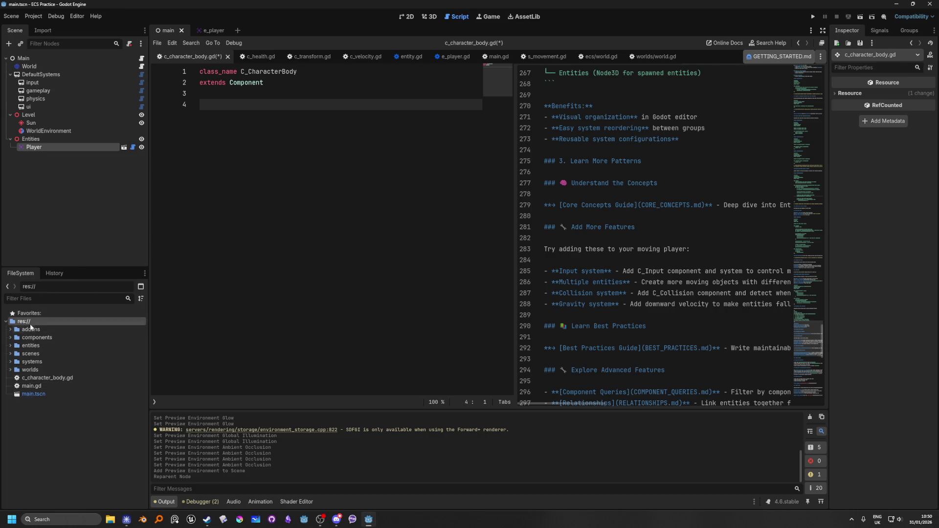
Open the ECS Practice project folder in the system file manager from the FileSystem dock.
right_click(30, 324)
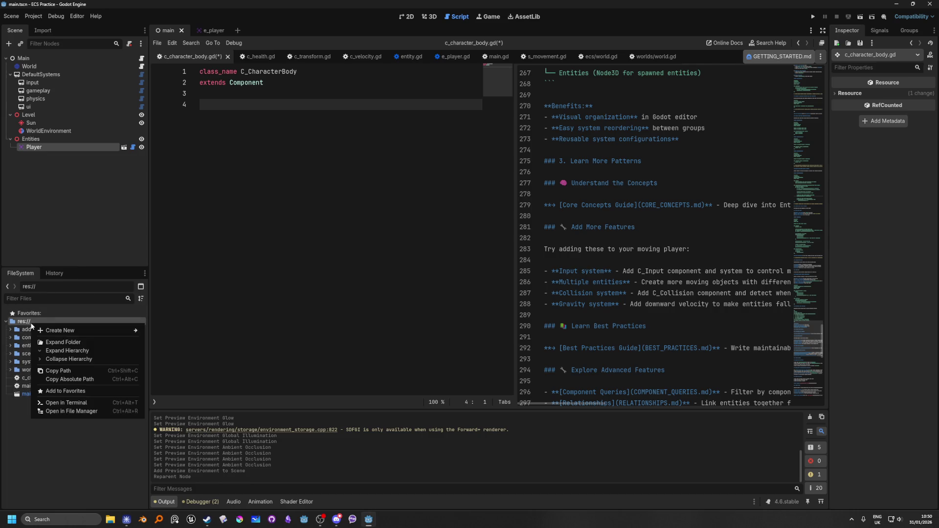
click(20, 453)
right_click(28, 436)
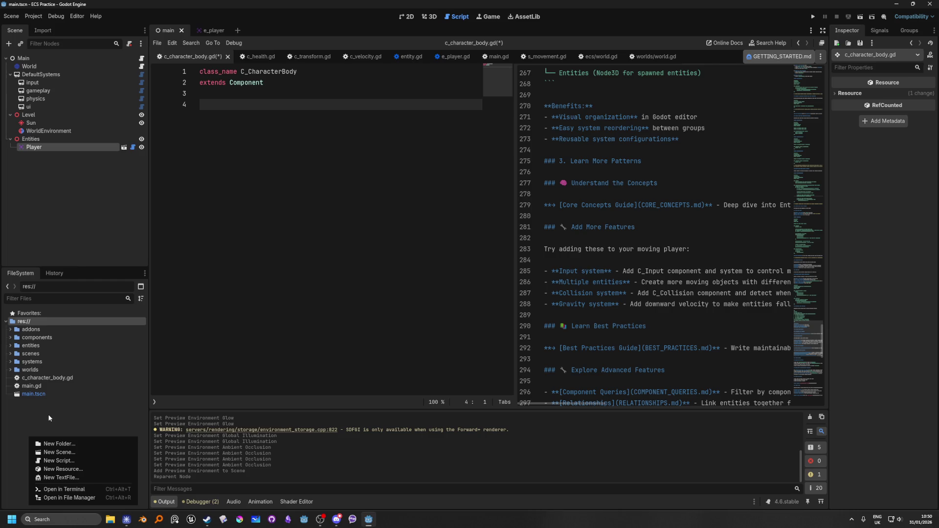
click(65, 499)
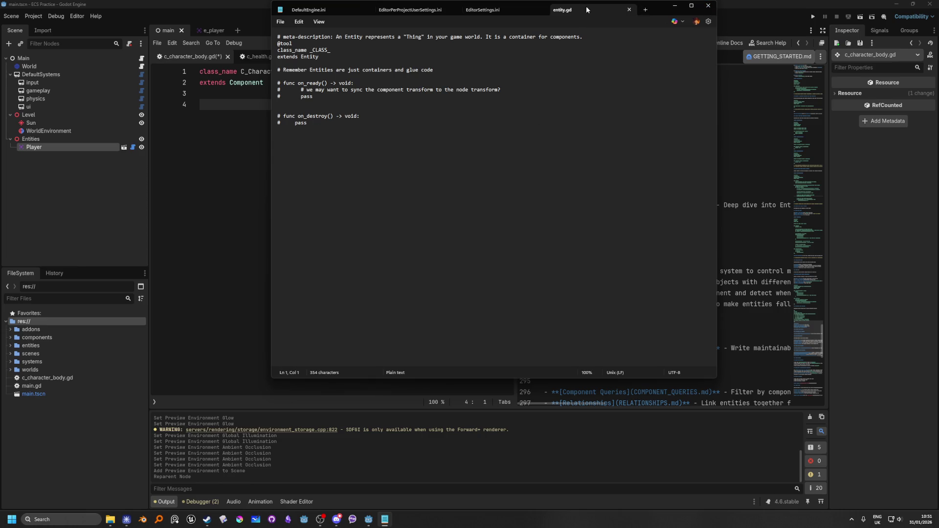
Close entity.gd and the Notepad window to reveal the Godot editor.
click(707, 4)
click(702, 7)
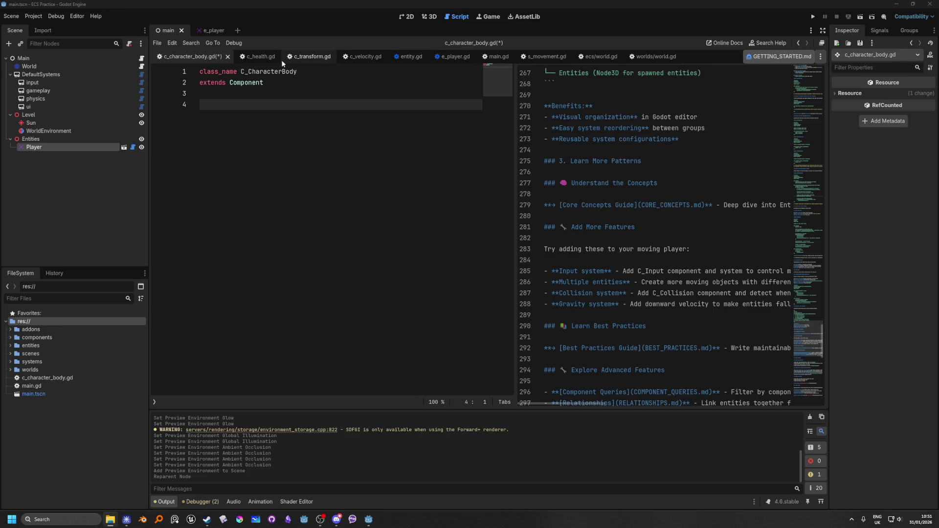
Open c_health.gd, select Player and expand its Component Resources in a wider Inspector.
click(264, 57)
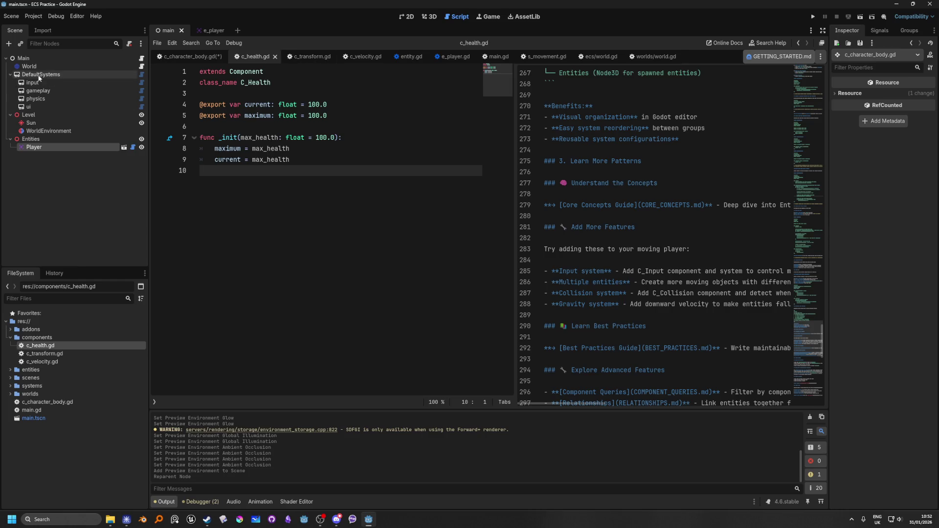
click(93, 146)
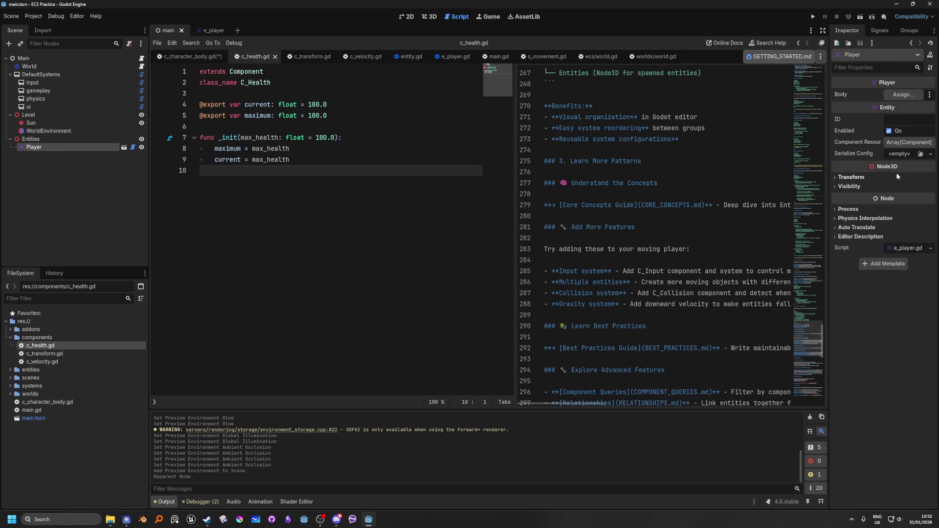
click(909, 142)
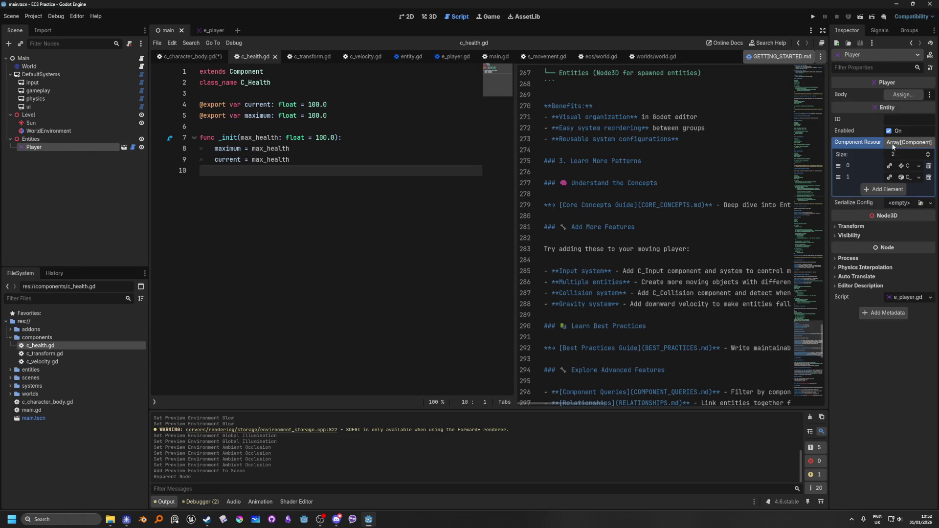
drag(832, 171, 715, 172)
Check the C_Health (100.0) and C_Velocity (zero) fields, then return to c_character_body.gd.
click(853, 169)
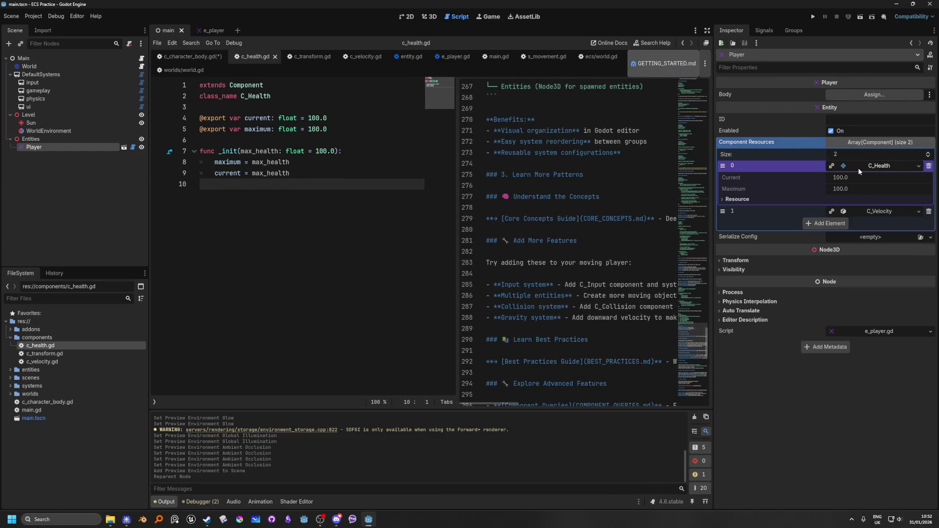
click(857, 166)
click(866, 179)
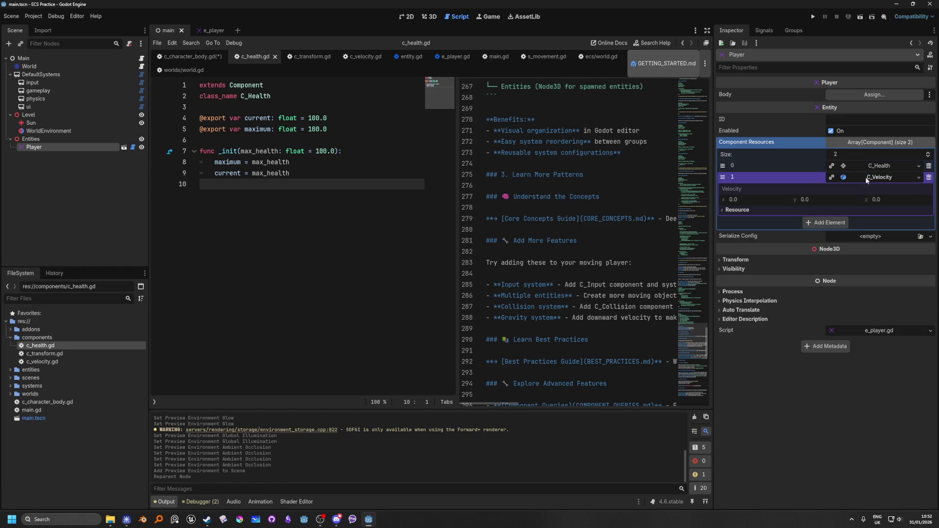
click(866, 179)
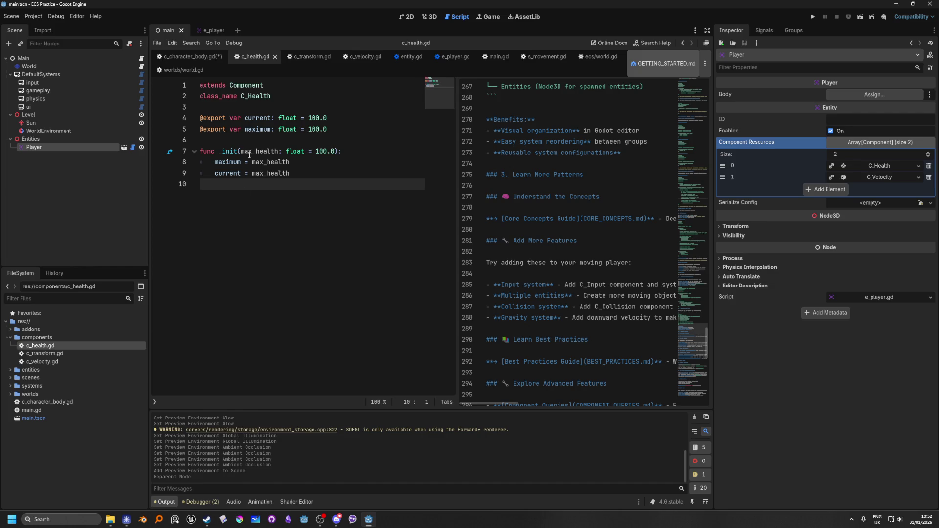
click(345, 120)
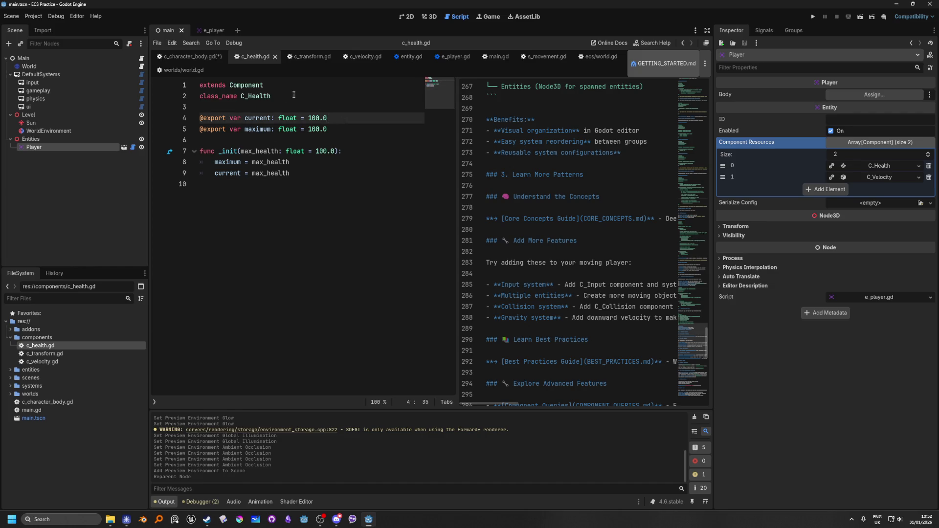
click(190, 56)
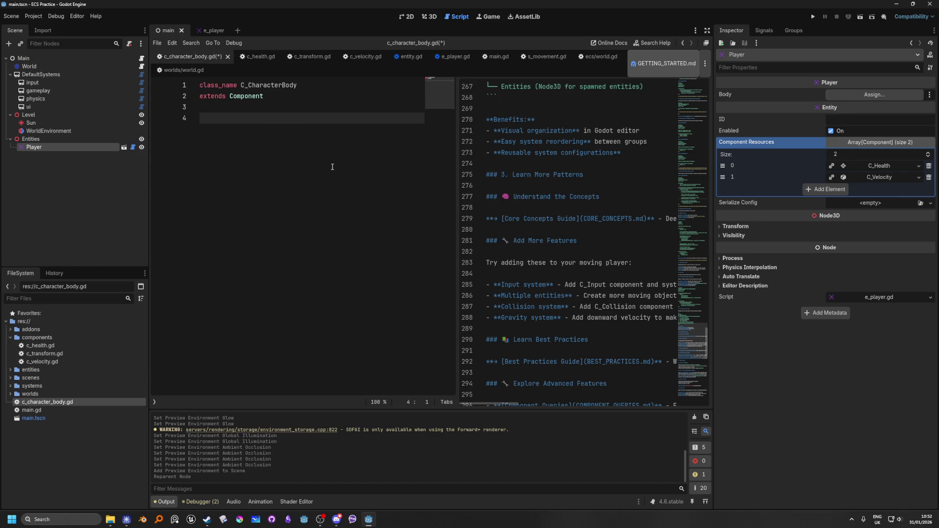
text(@exp)
key(Return)
text(var )
text(body: Ch)
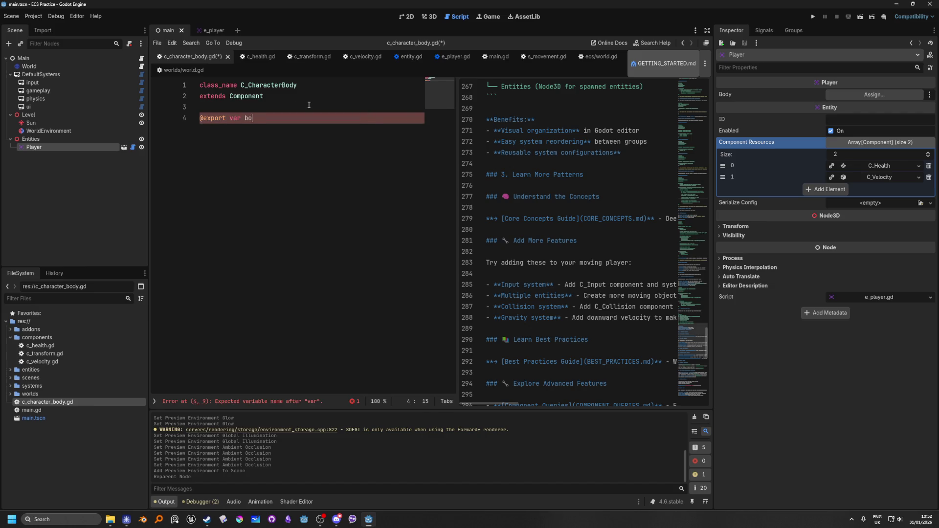
text(aracterBody3D)
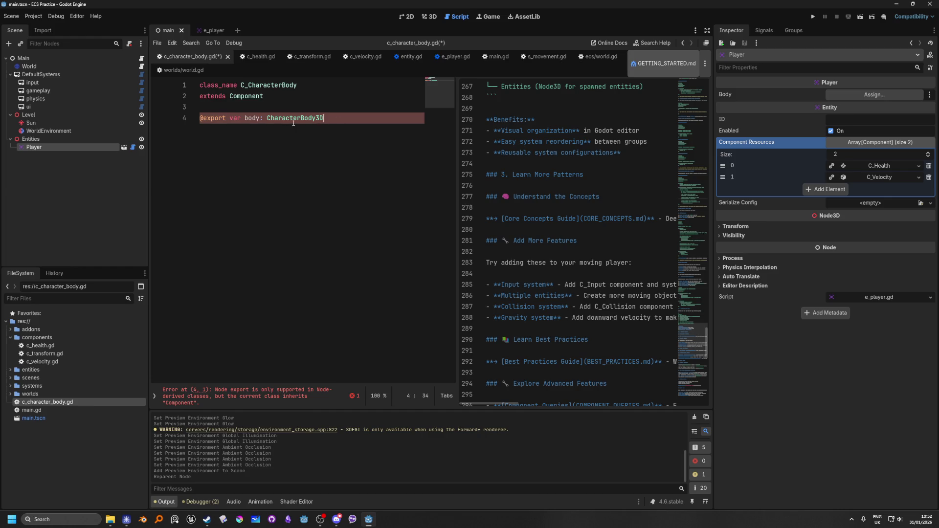
drag(231, 117, 200, 118)
key(BackSpace)
key(Up)
key(Up)
key(End)
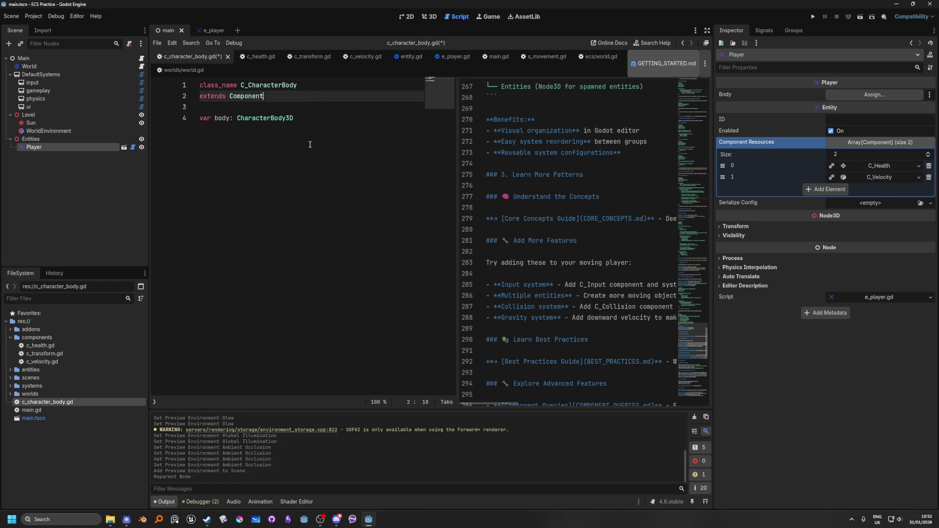
click(316, 119)
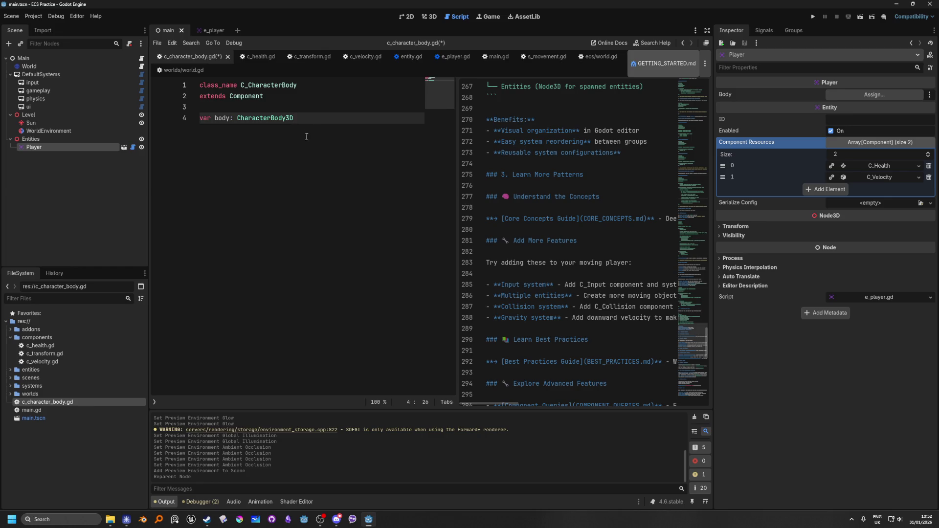
click(292, 93)
key(ctrl+s)
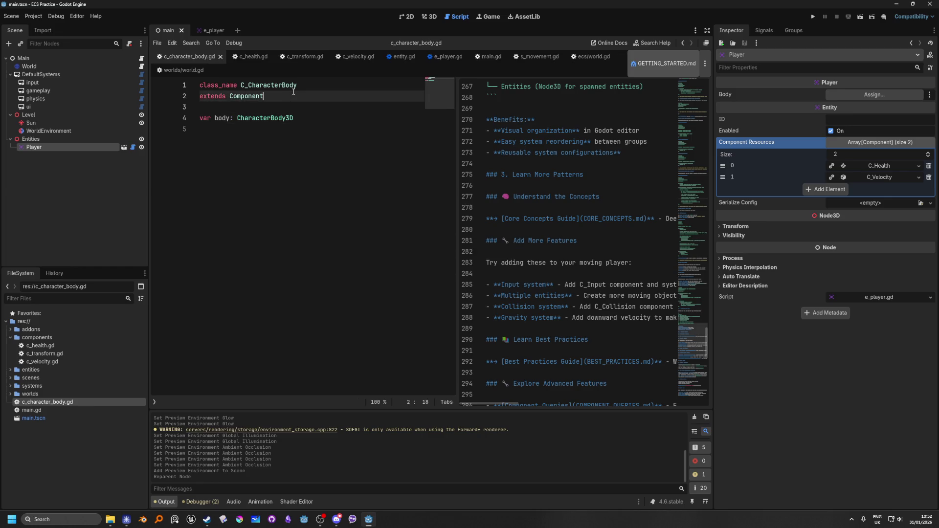
Open e_player.gd and scroll through its code.
click(133, 147)
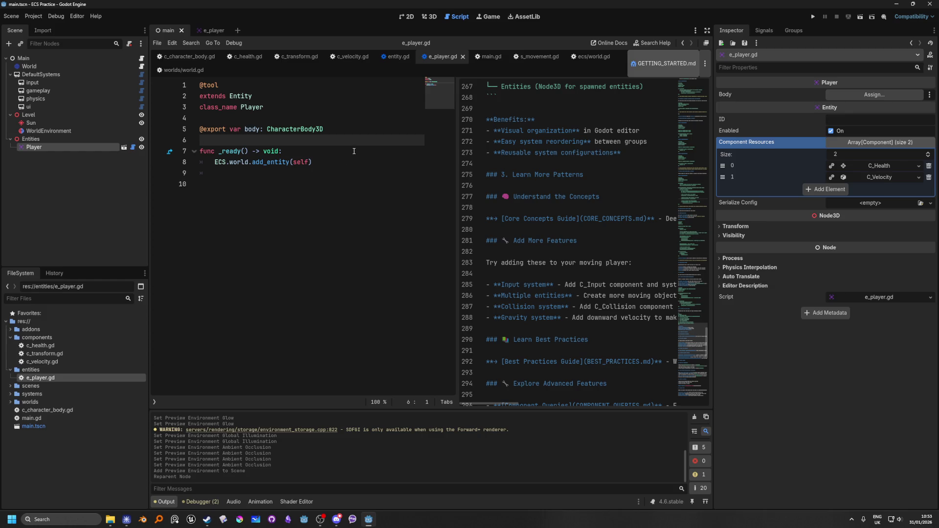
scroll(629, 284, down, 4)
scroll(612, 309, up, 4)
scroll(607, 319, up, 9)
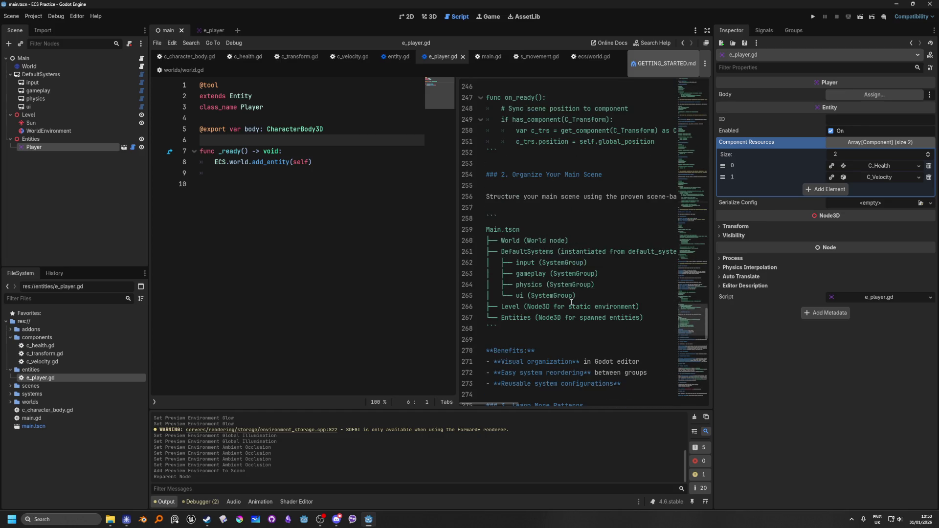
scroll(572, 303, up, 3)
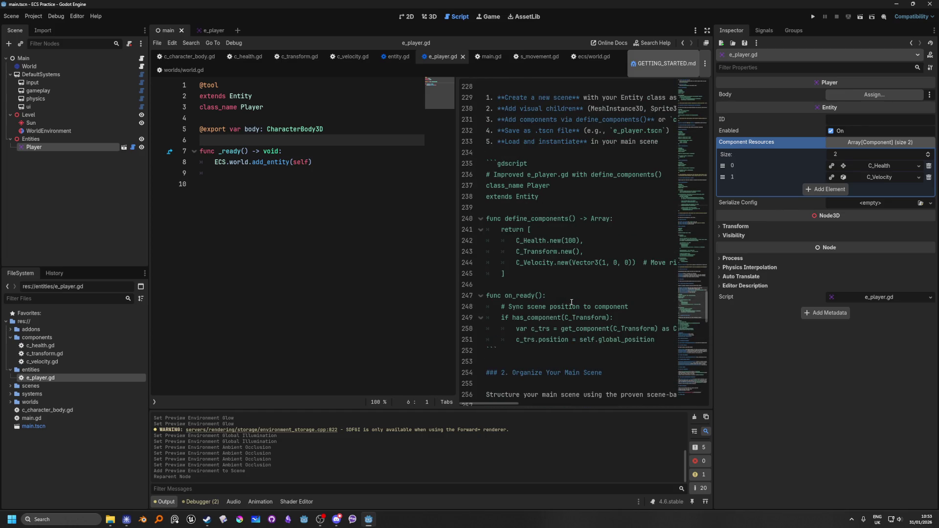
scroll(571, 303, down, 1)
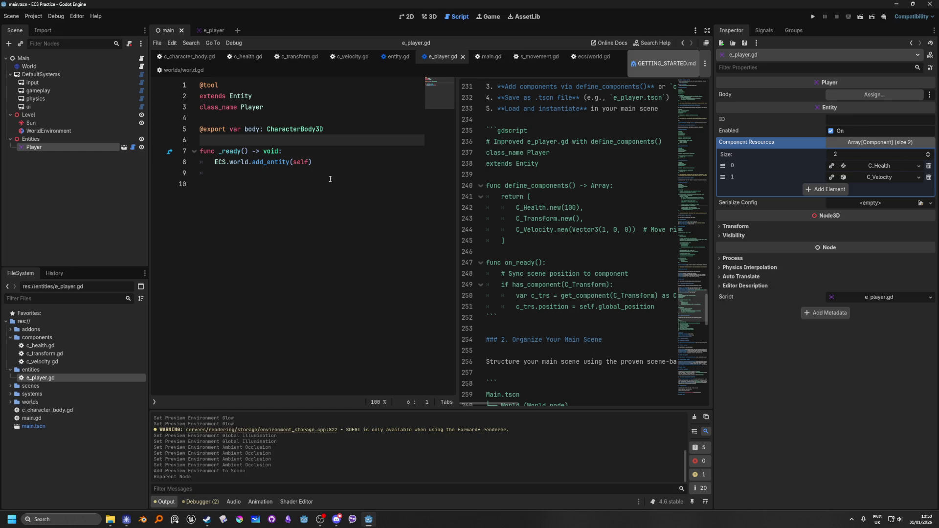
Review lines 5–10 of e_player.gd with wider panes, then reopen c_character_body.gd.
click(337, 163)
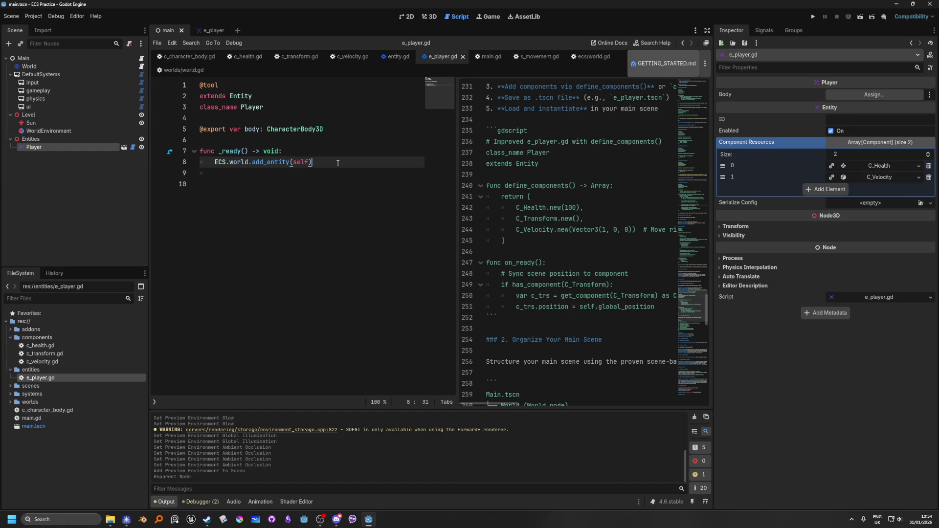
click(273, 189)
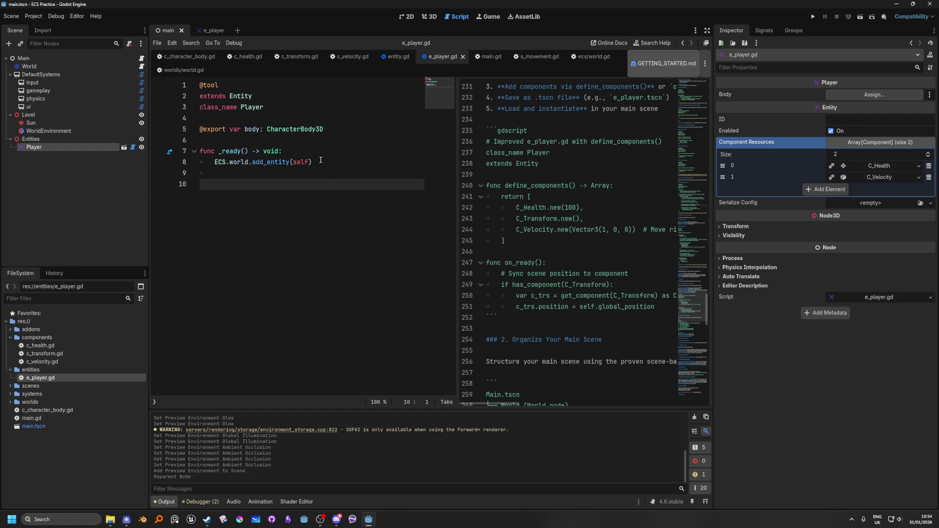
click(300, 150)
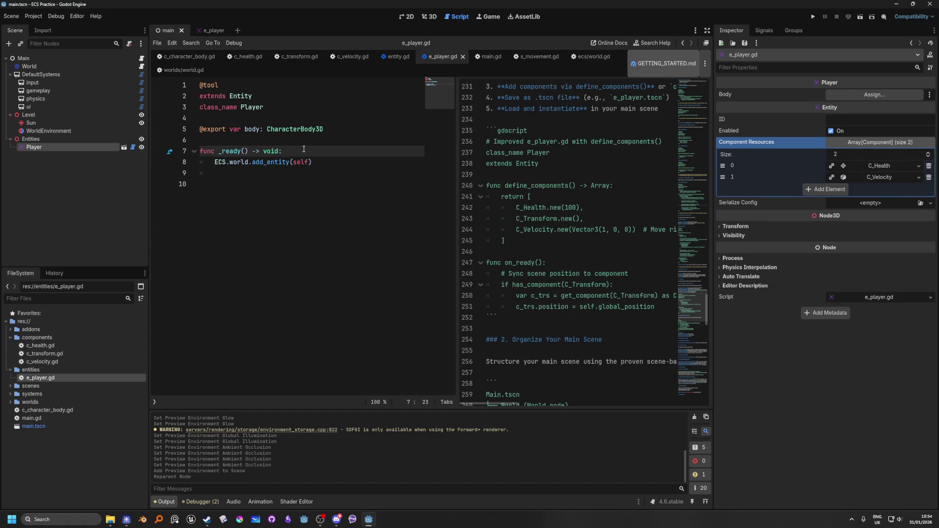
scroll(614, 226, up, 2)
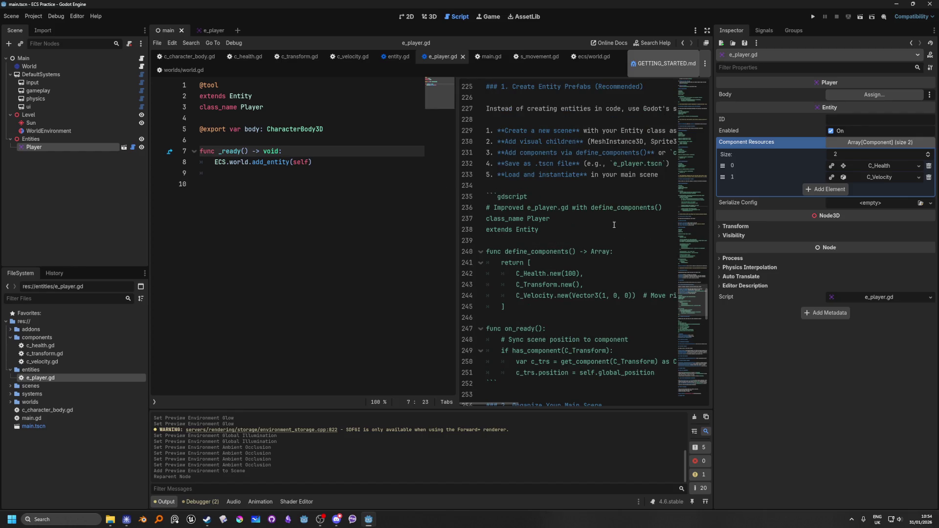
mouse_move(714, 188)
mouse_down()
mouse_move(801, 188)
mouse_move(738, 195)
mouse_up()
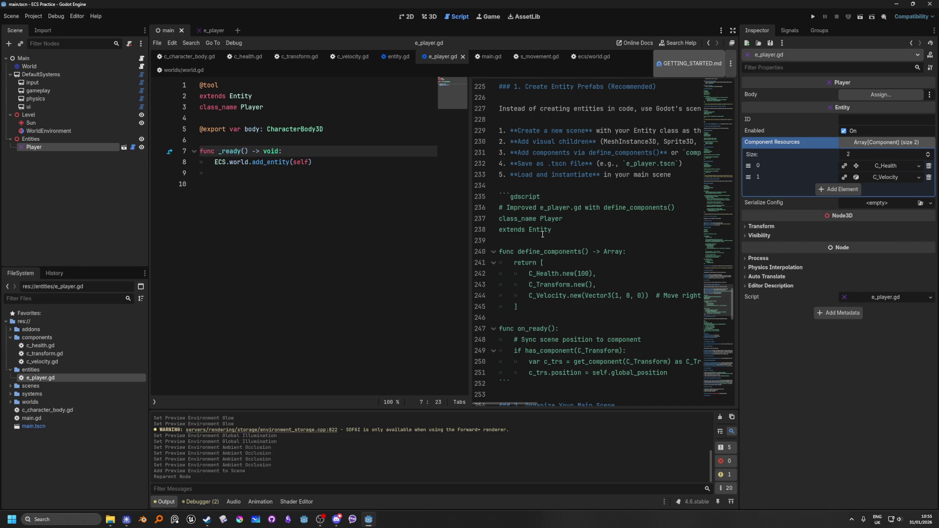
click(336, 127)
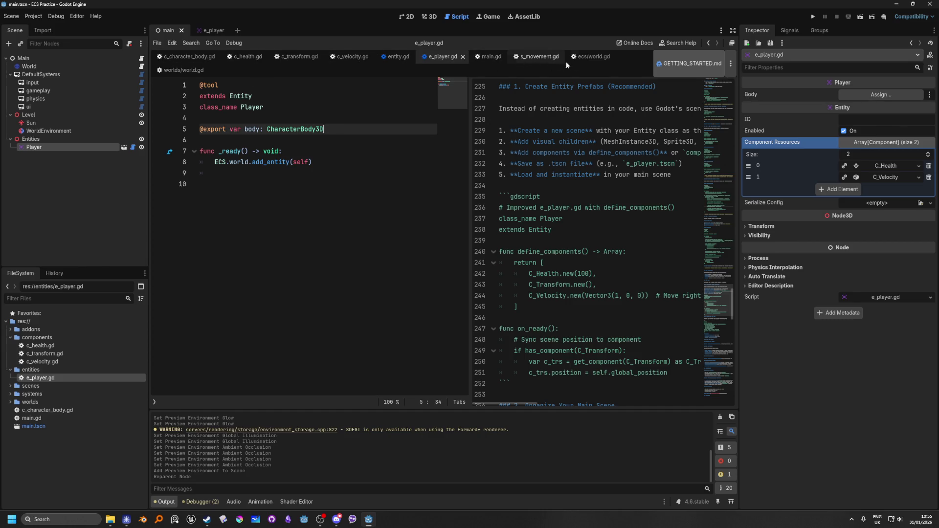
click(200, 57)
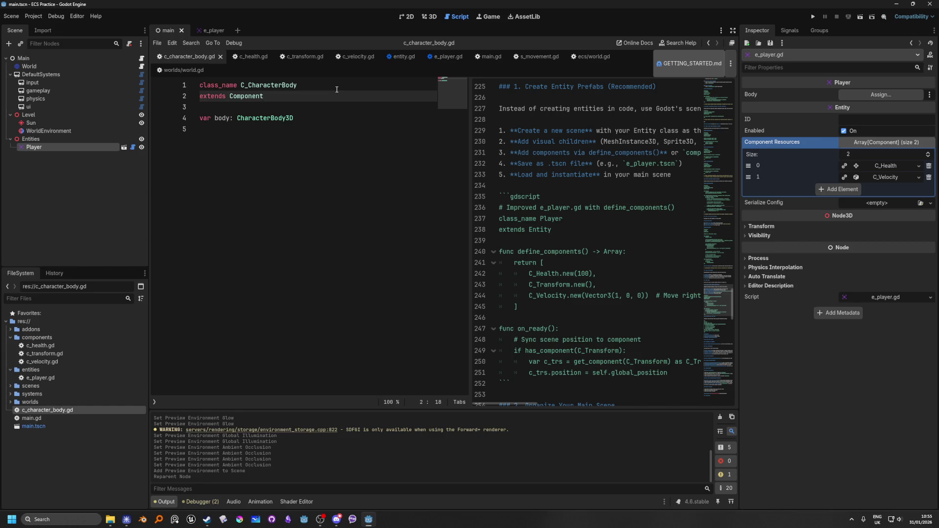
Place the caret at the end of line 4 and bring up Create Script with Ctrl+N.
click(342, 113)
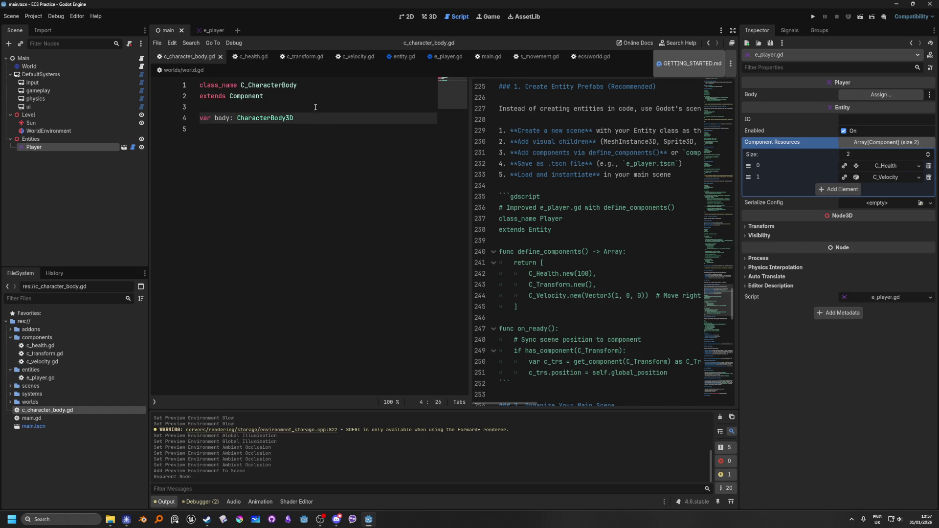
key(ctrl+n)
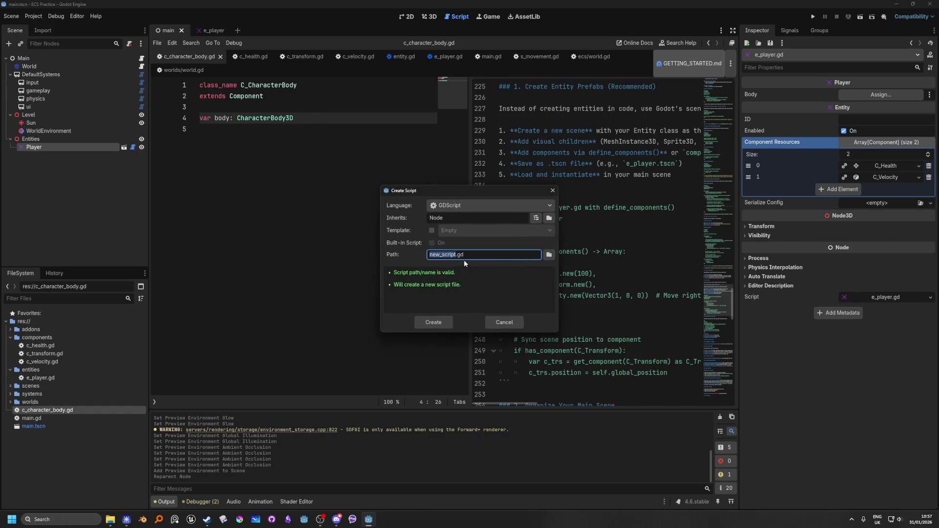
Name the new script s_assign_bodies and place it in res://systems.
text(s)
text(_)
text(ass)
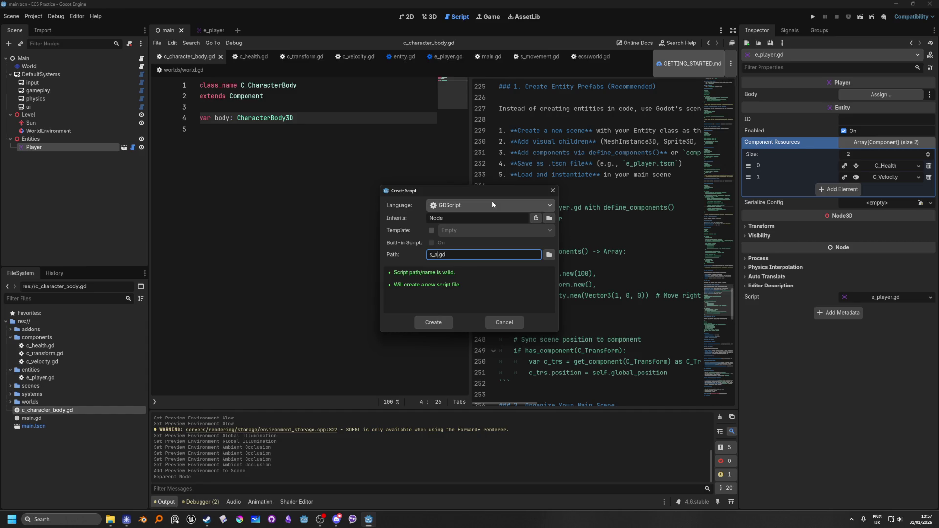
text(ign_)
text(bodies)
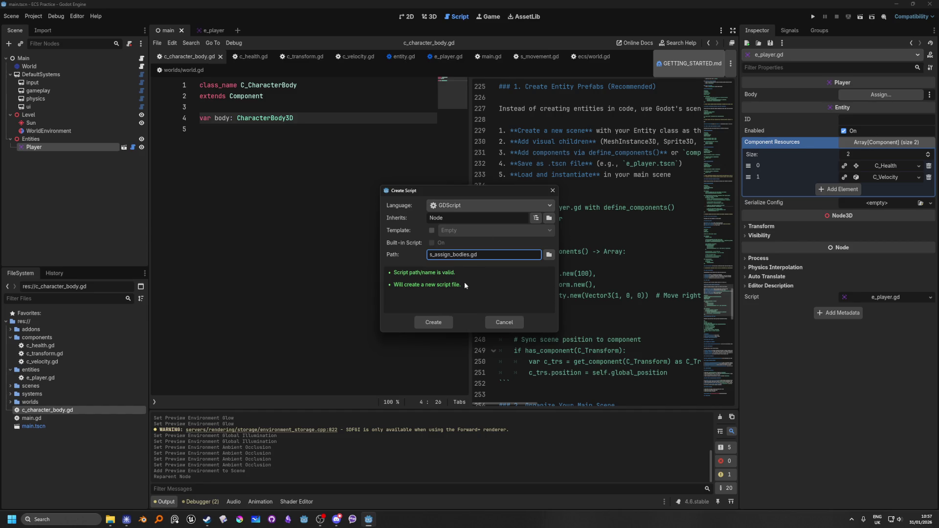
click(549, 255)
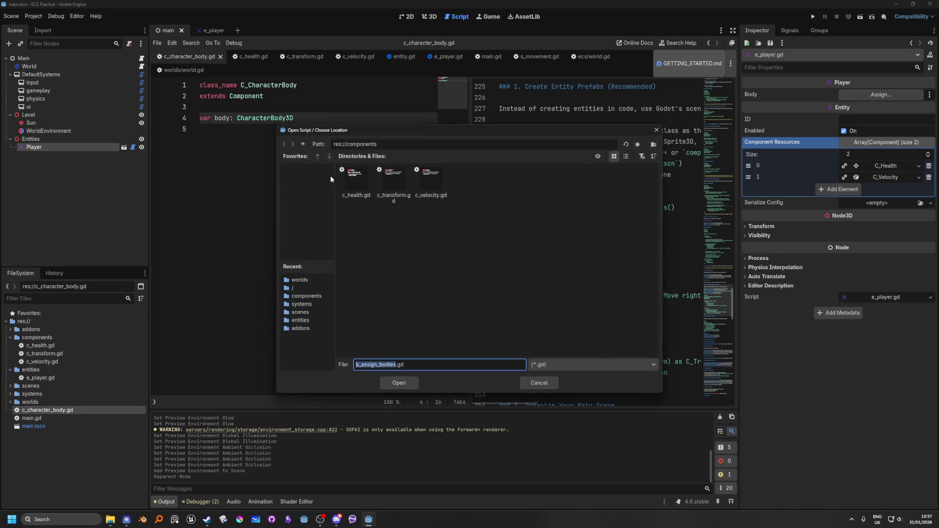
click(303, 144)
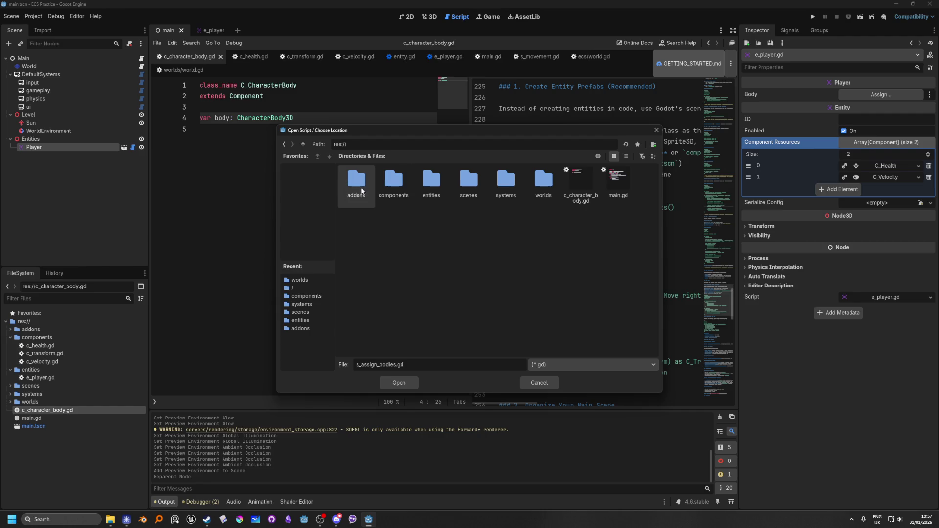
double_click(502, 182)
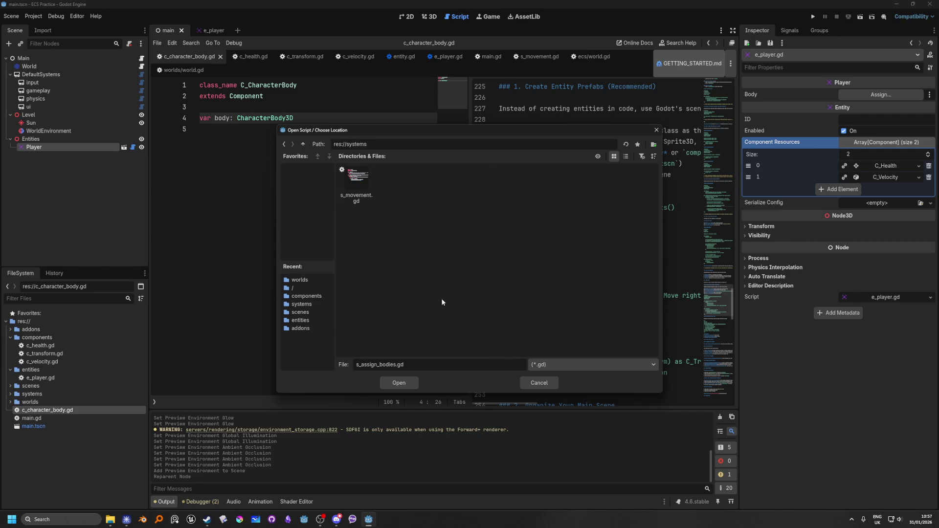
click(398, 383)
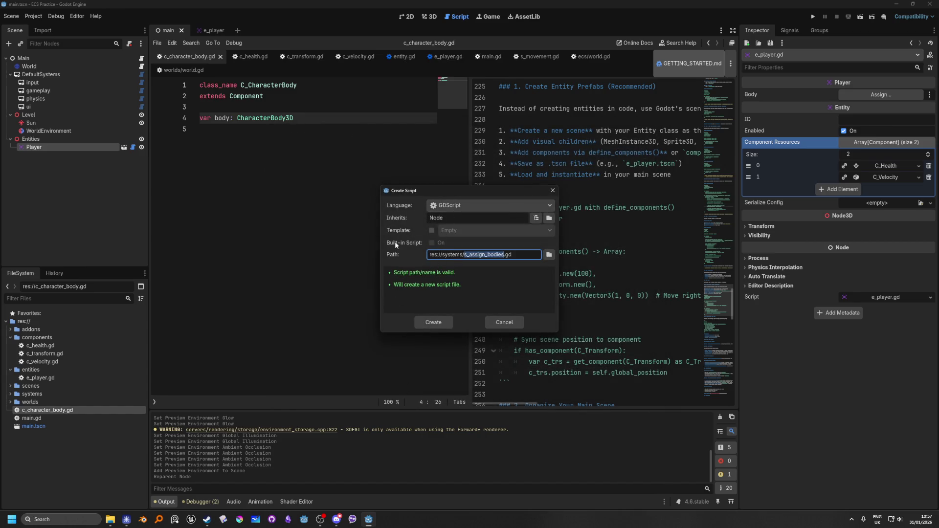
Make it inherit System from the Node: System template and create the script.
click(473, 219)
text(System)
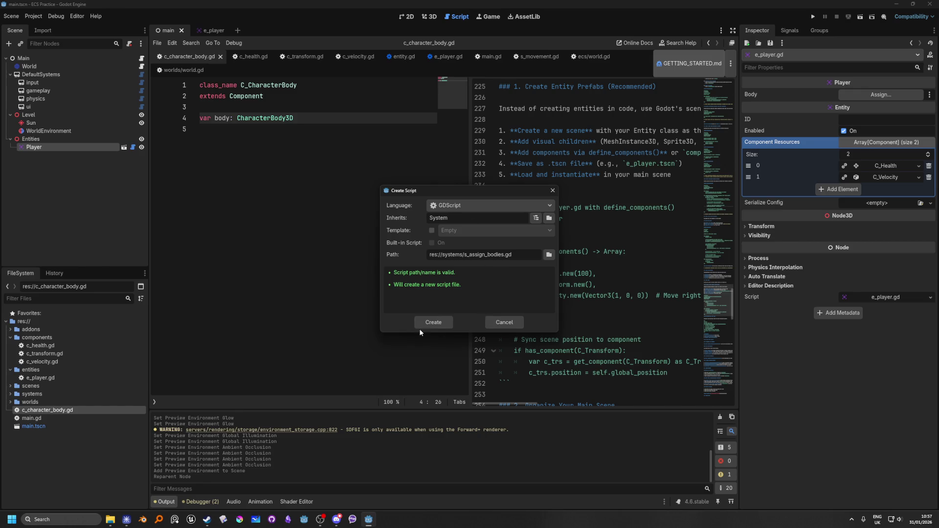
click(432, 231)
click(460, 232)
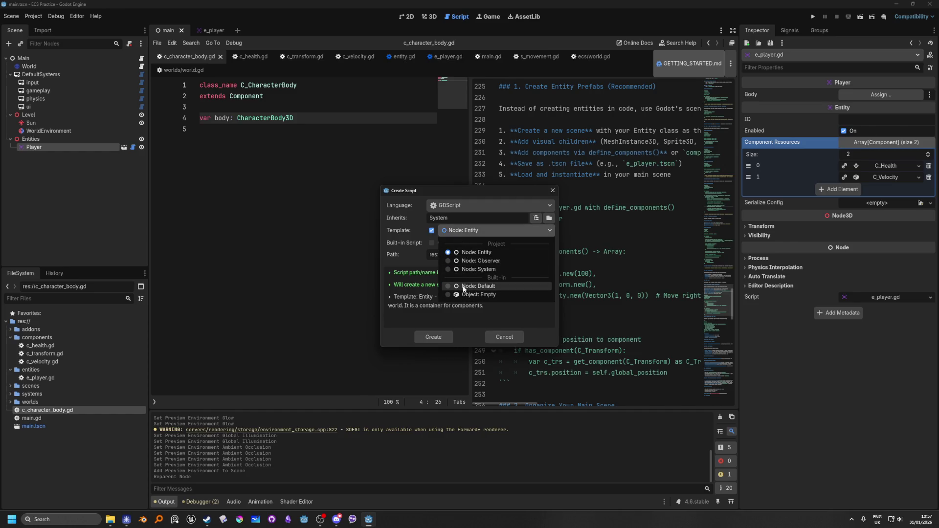
click(465, 272)
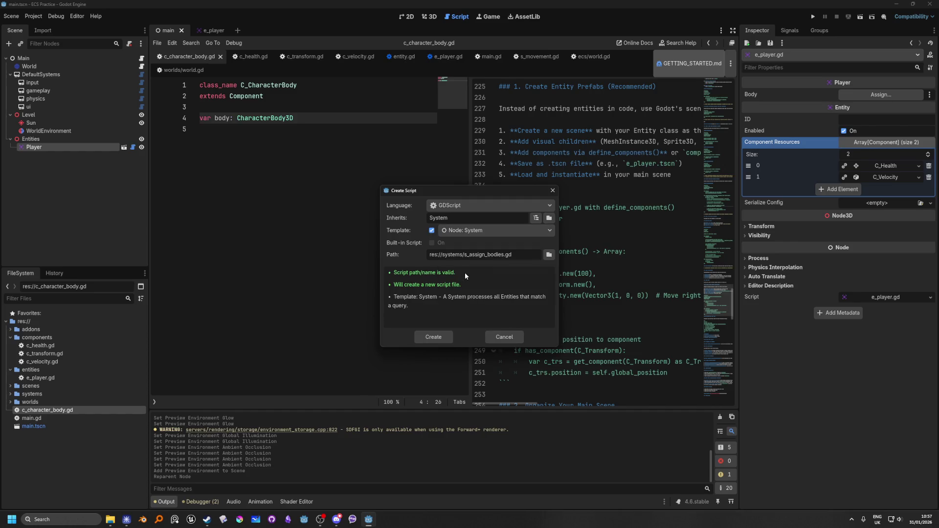
click(439, 337)
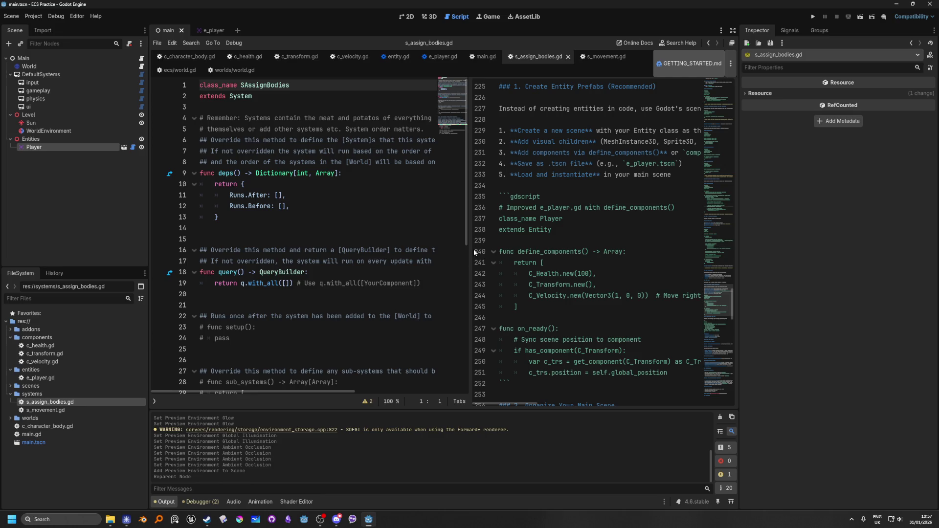
Keep s_assign_bodies.gd's class name as SAssignBodies and save the script.
mouse_move(469, 251)
mouse_down()
mouse_move(514, 249)
mouse_move(497, 240)
mouse_up()
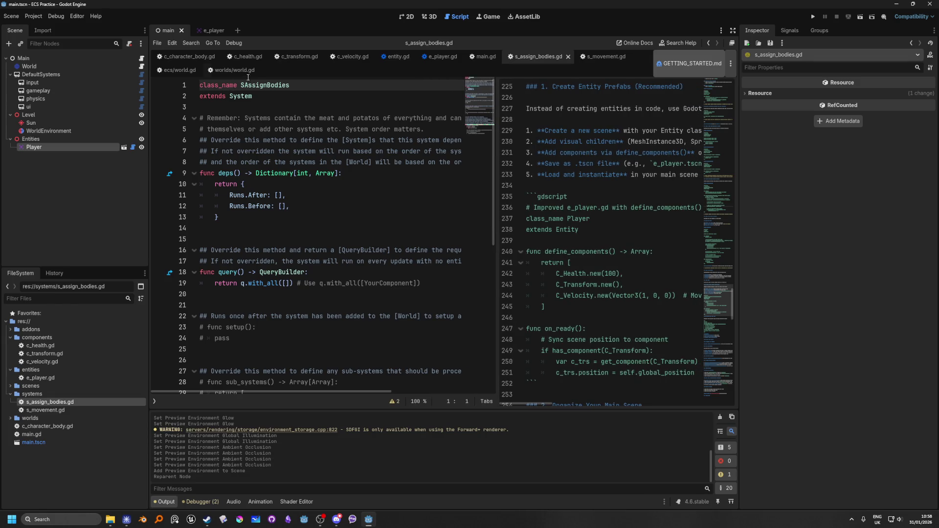
double_click(275, 85)
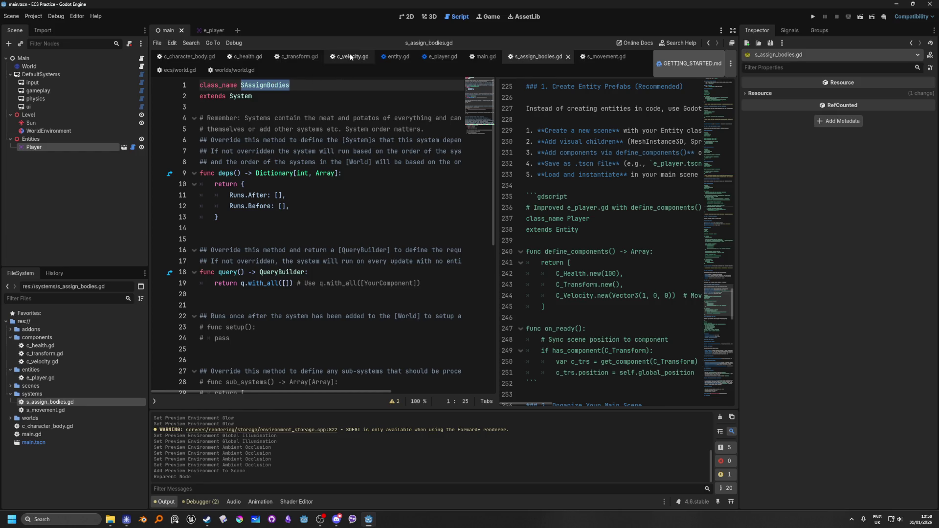
text(Assign)
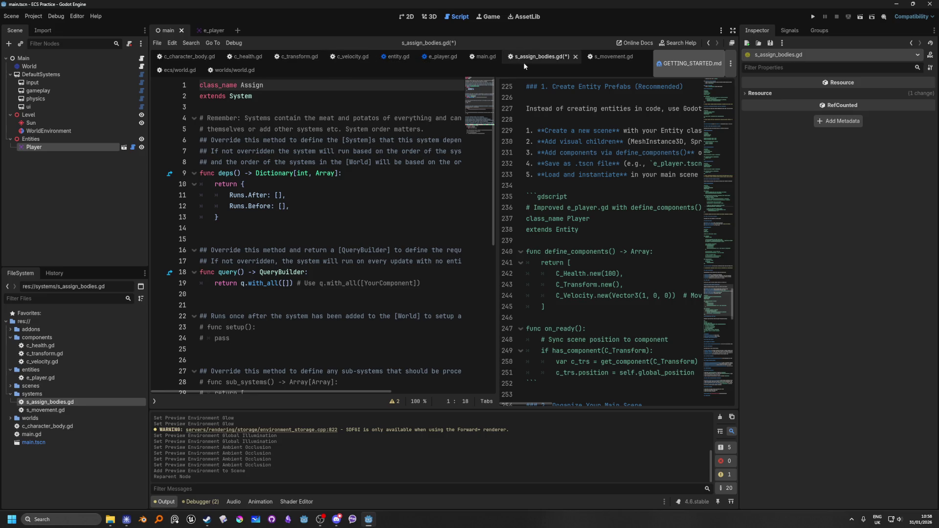
key(ctrl+BackSpace)
text(SAssignBodies)
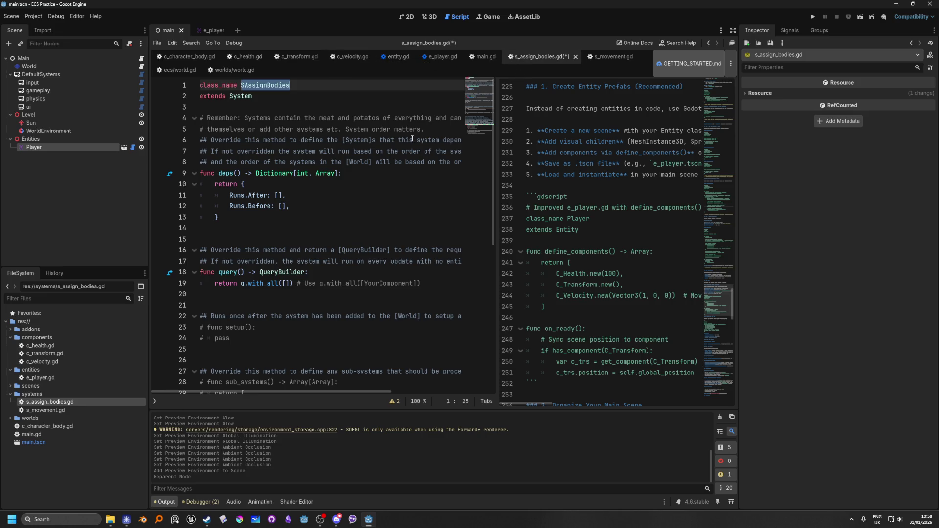
click(331, 129)
key(ctrl+s)
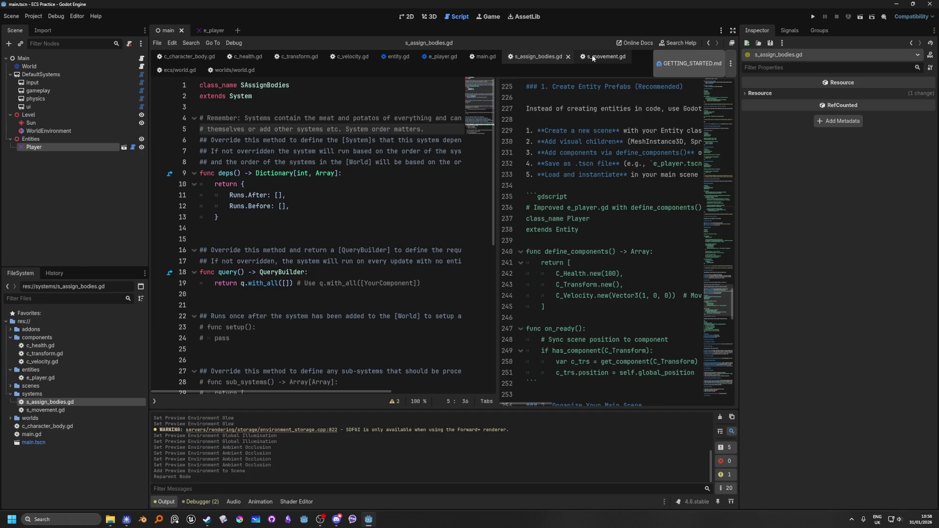
Rename s_movement.gd's class from MovementSystem to SMovement, save, and view ecs/world.gd.
click(596, 57)
double_click(280, 94)
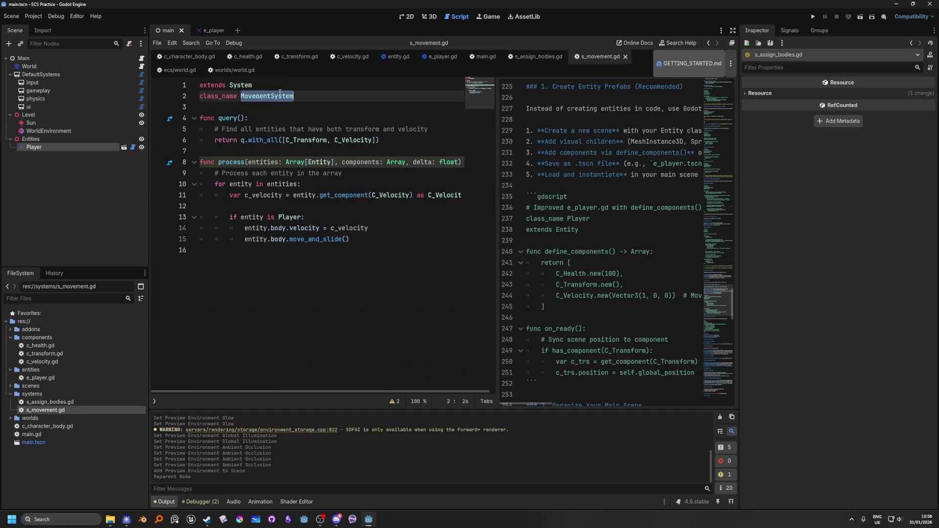
text(SMovement)
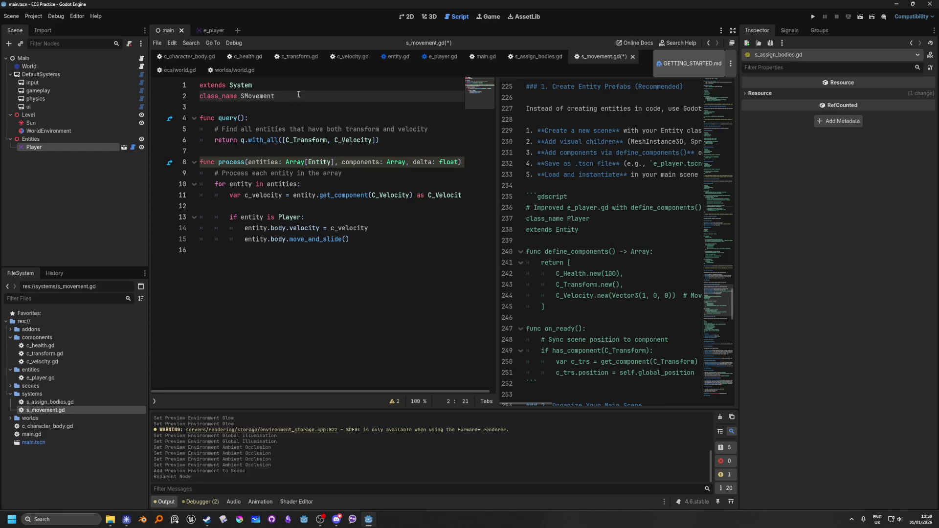
click(278, 86)
key(ctrl+s)
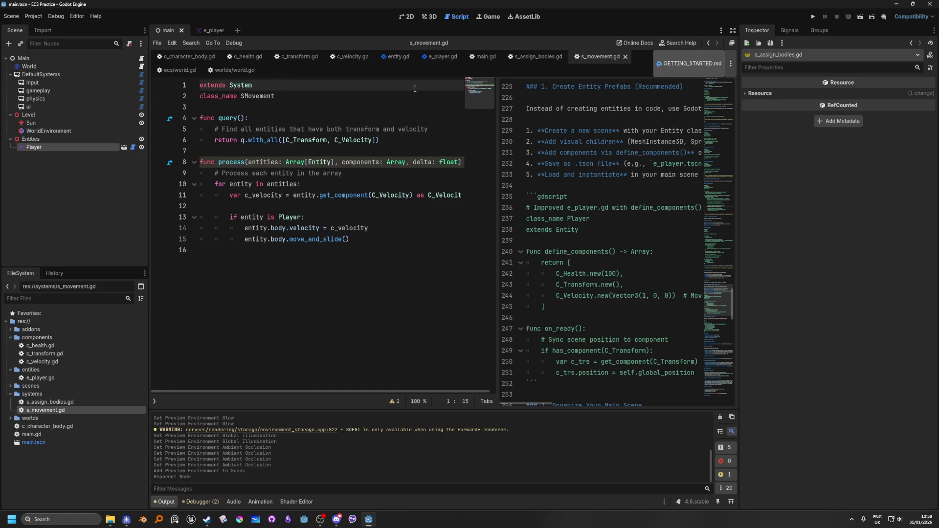
click(181, 70)
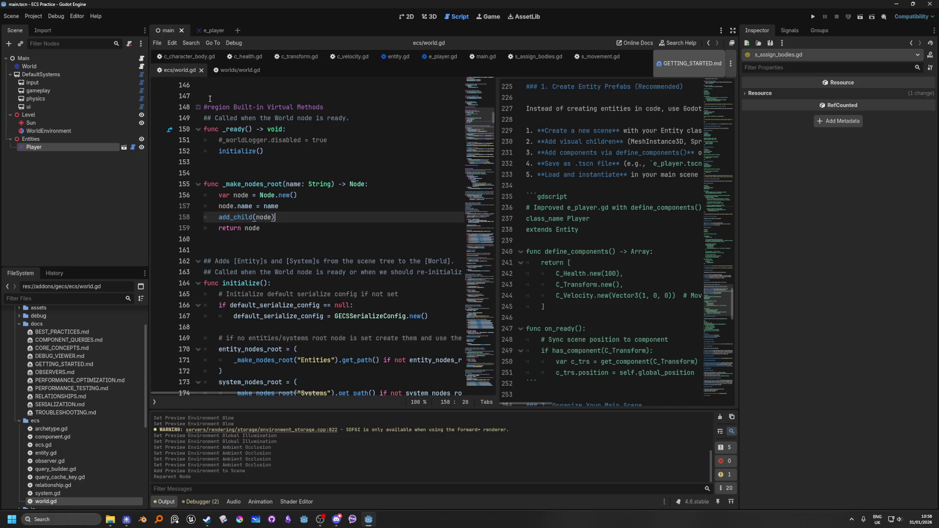
Close ecs/world.gd and bring up main.gd in the script editor.
click(201, 70)
click(180, 71)
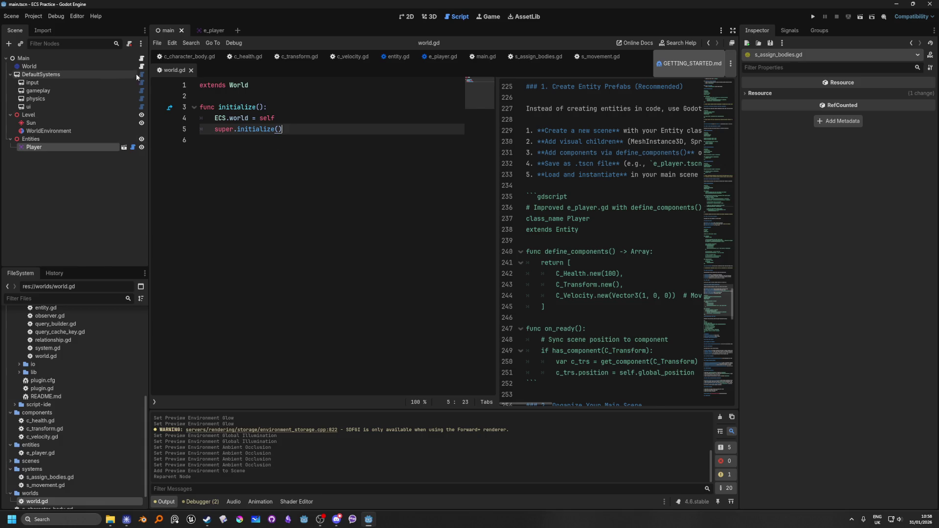
click(118, 67)
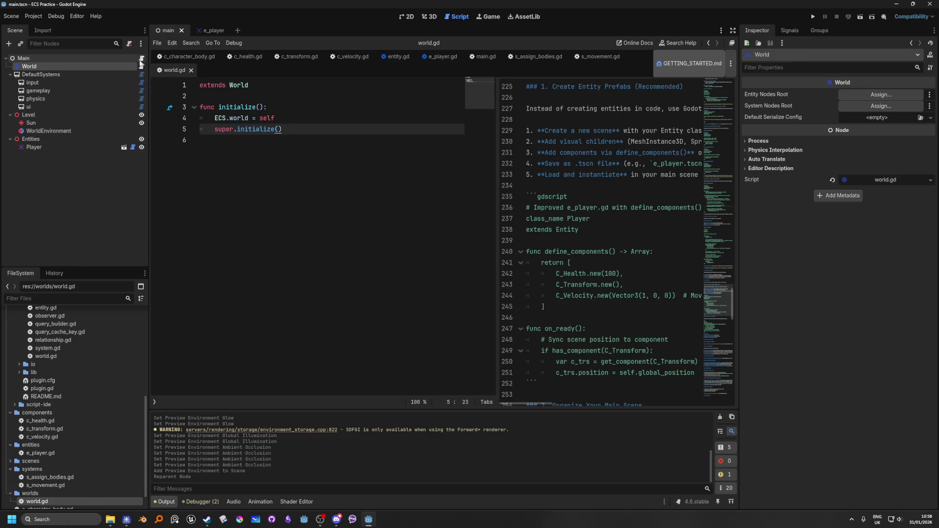
click(141, 58)
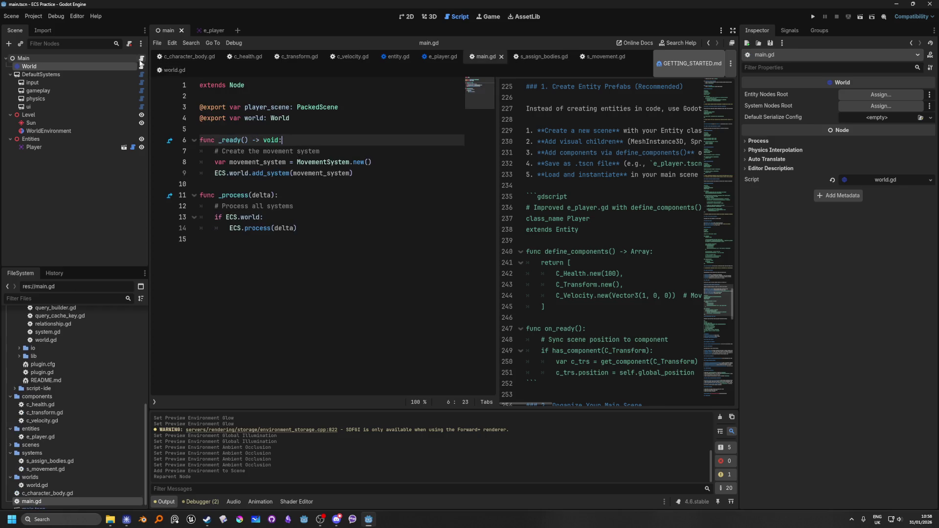
Replace MovementSystem with SMovement on line 8 of main.gd using autocomplete.
double_click(323, 162)
text(SM)
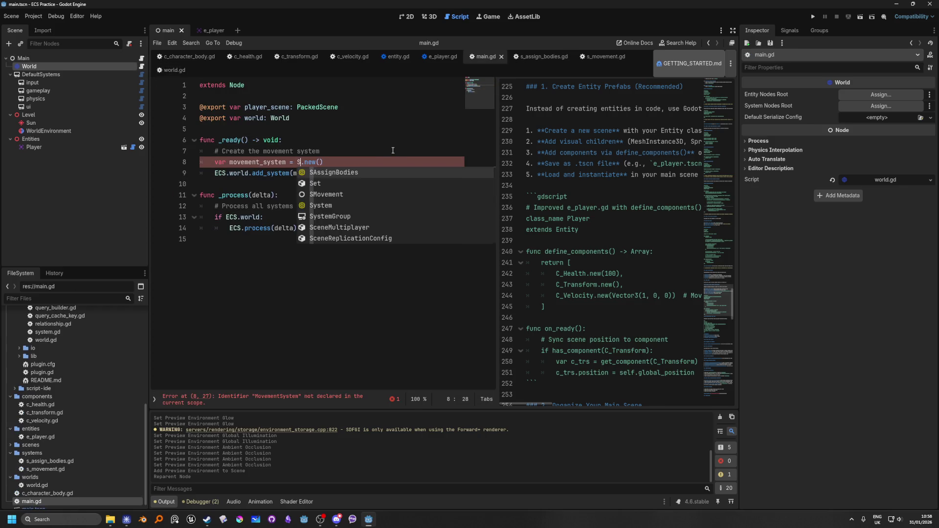
text(o)
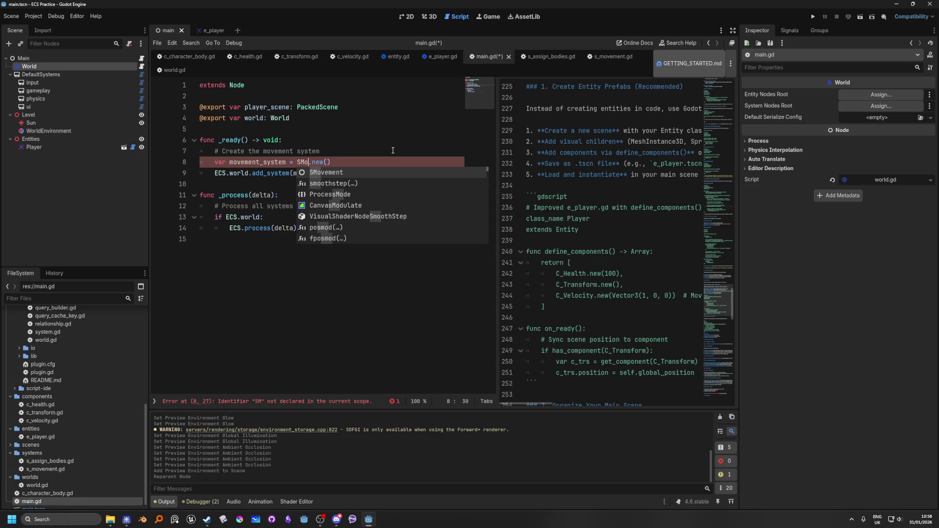
key(Return)
click(447, 180)
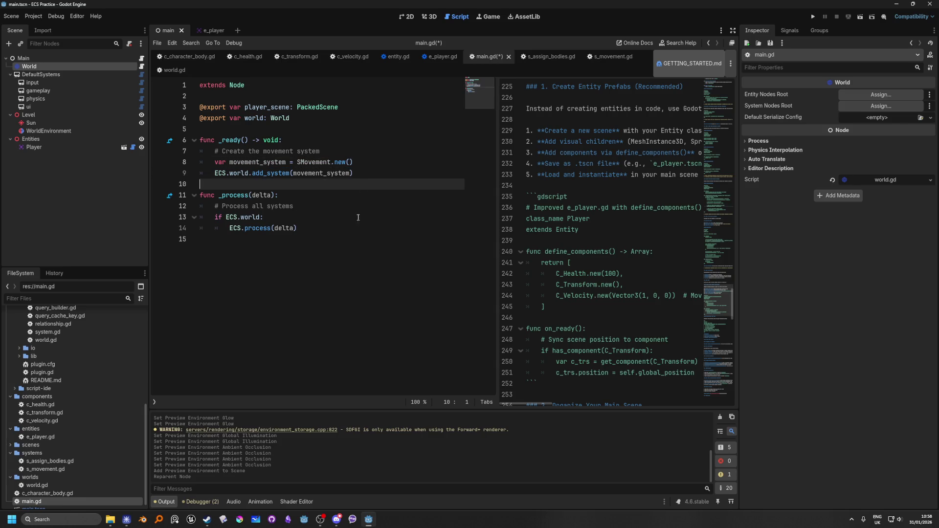
click(376, 173)
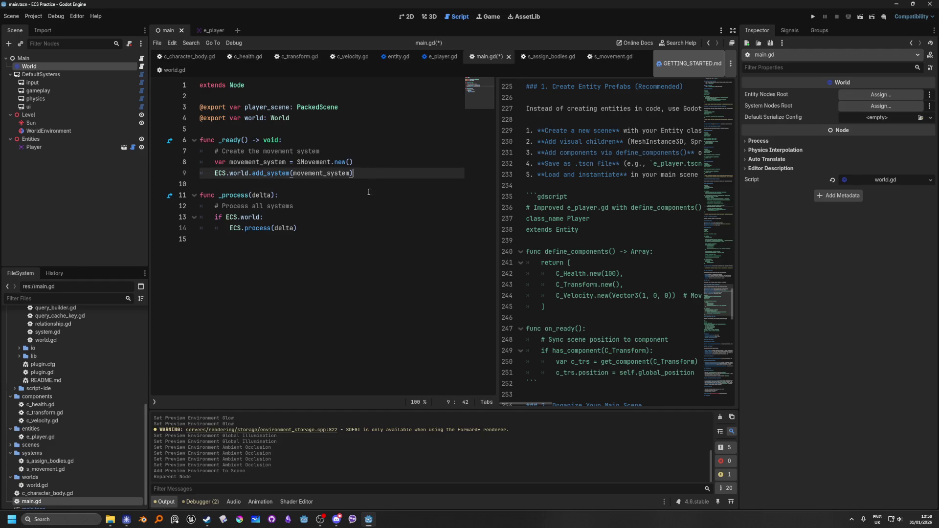
click(42, 92)
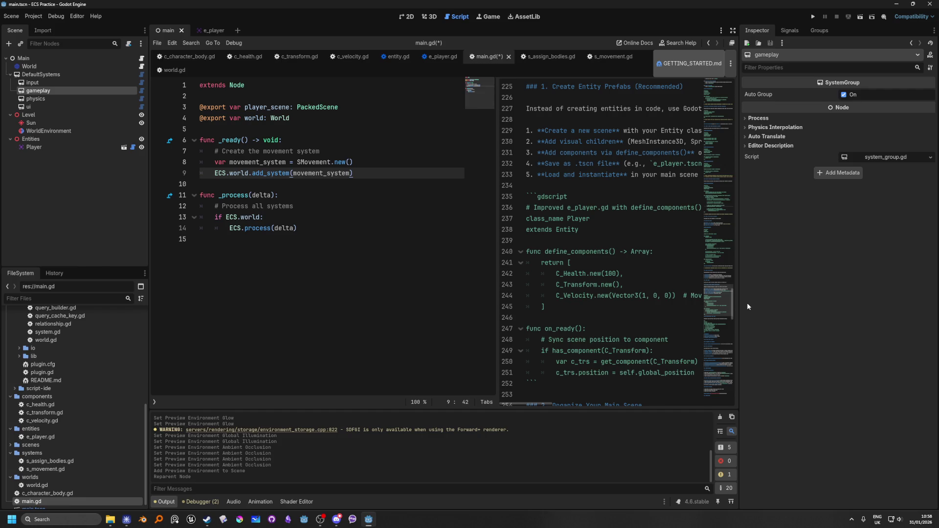
click(821, 31)
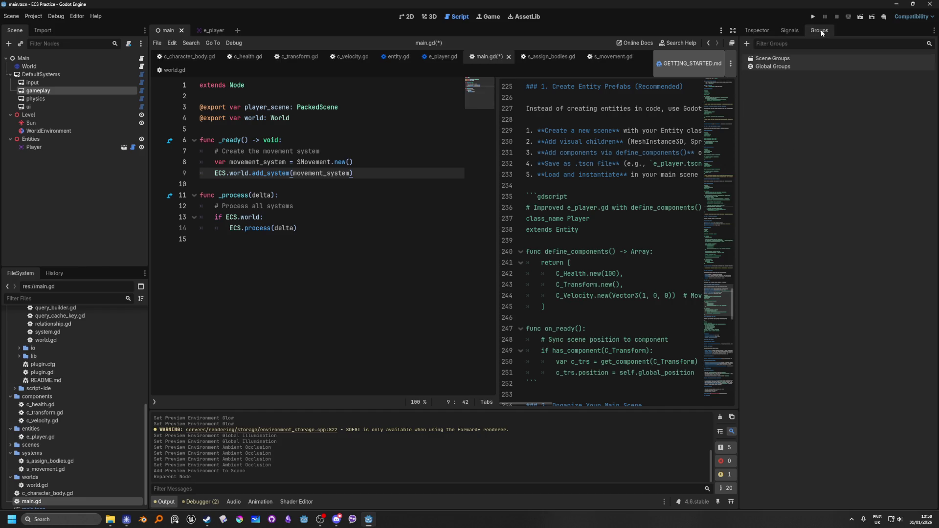
click(759, 32)
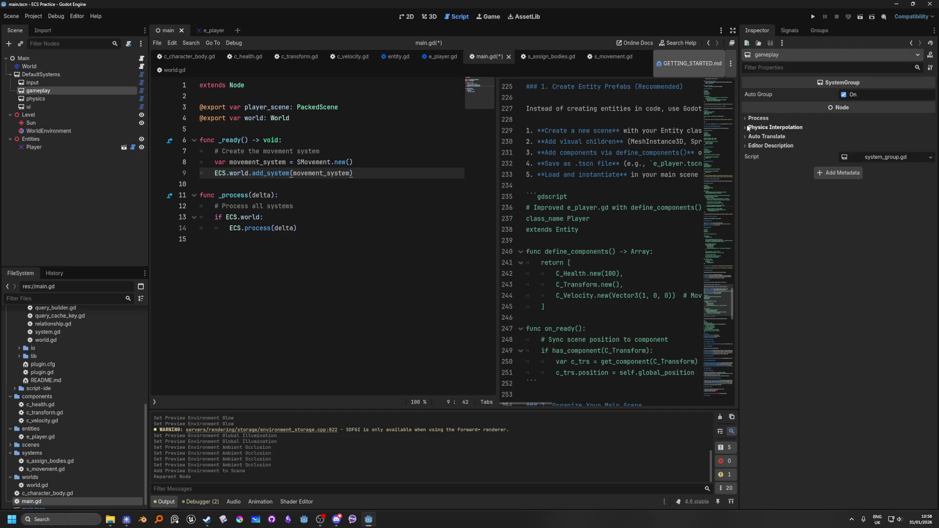
click(747, 119)
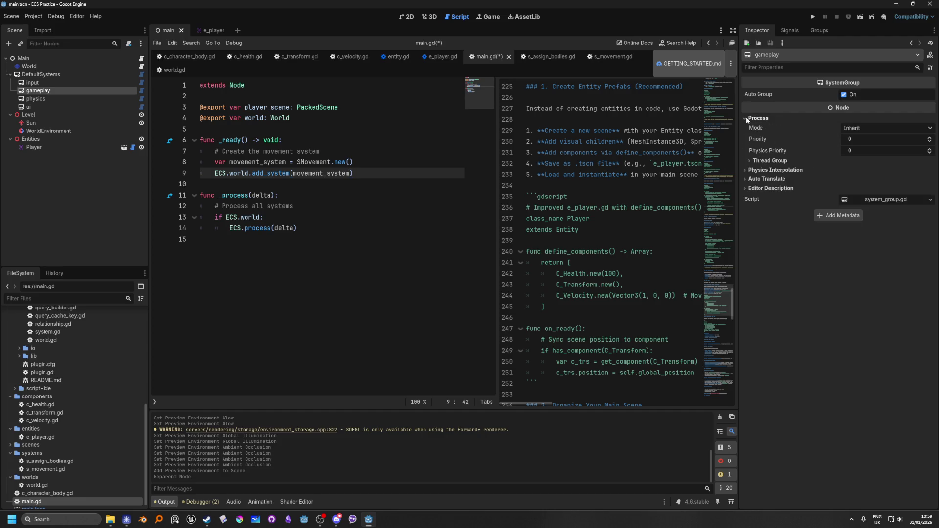
click(747, 117)
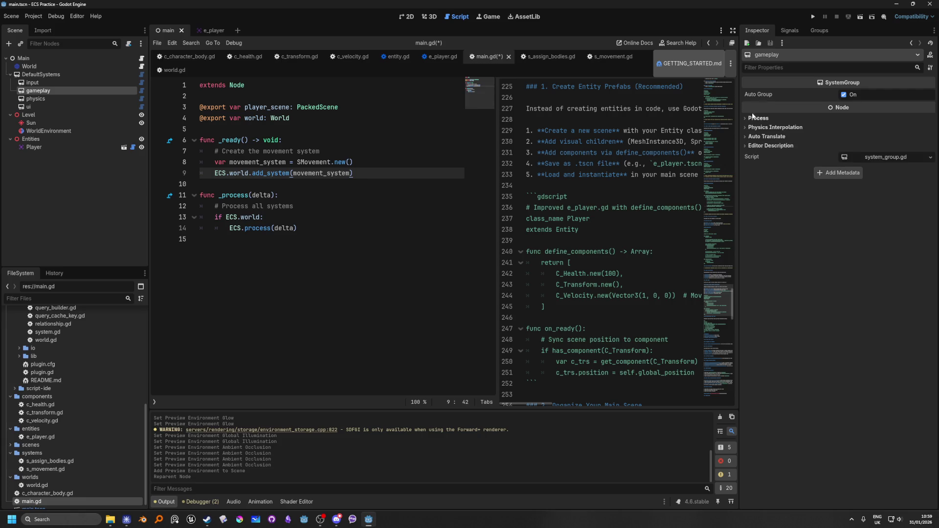
mouse_move(758, 95)
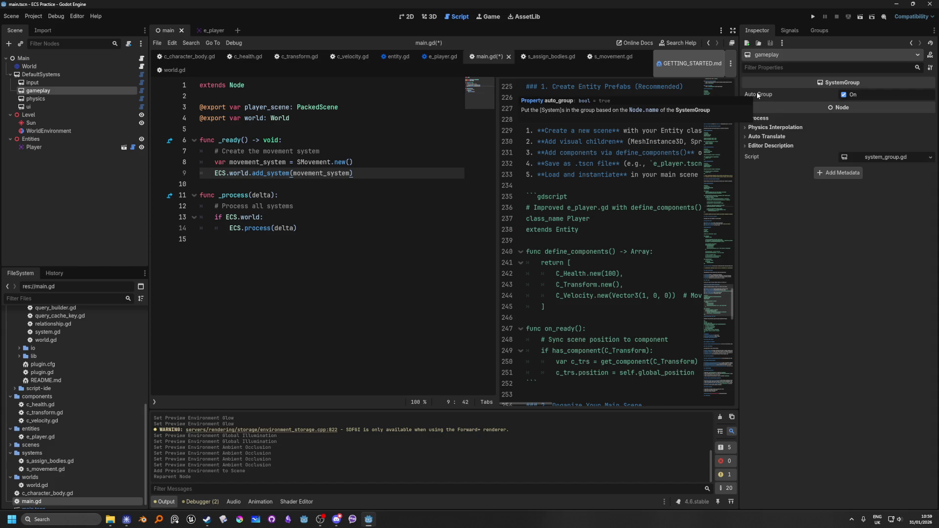
click(126, 519)
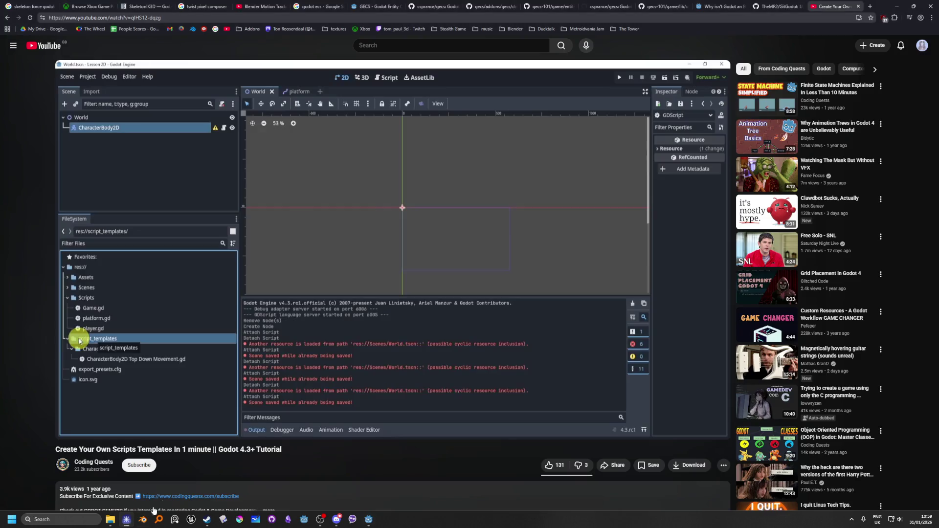
click(761, 7)
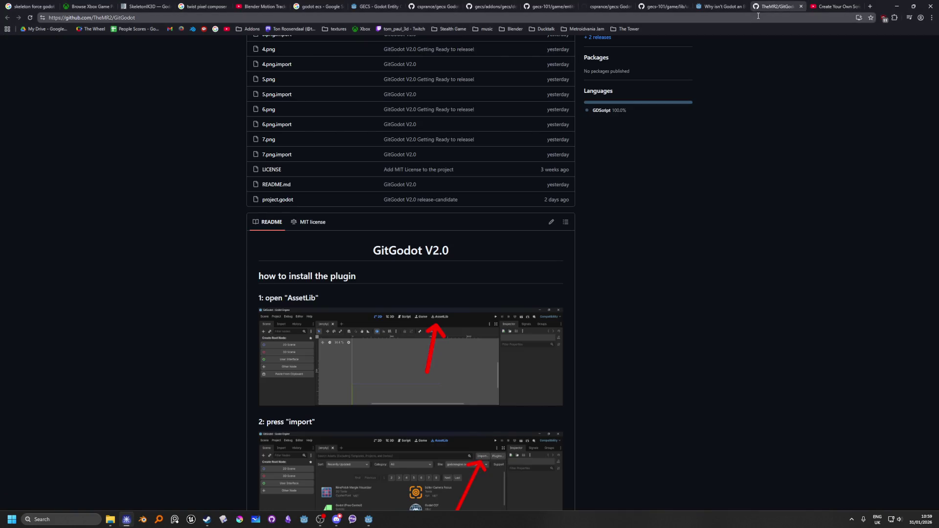
key(alt+Tab)
key(alt+Tab)
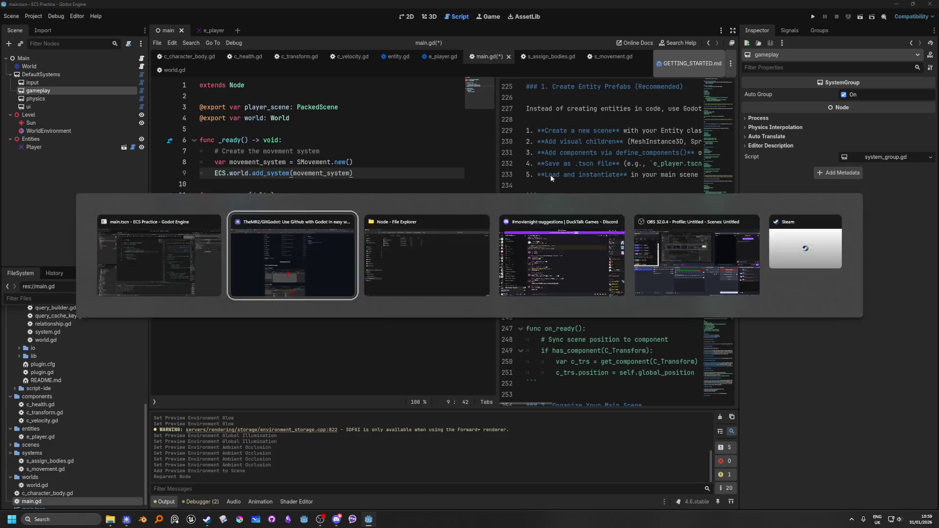
key(alt+Tab)
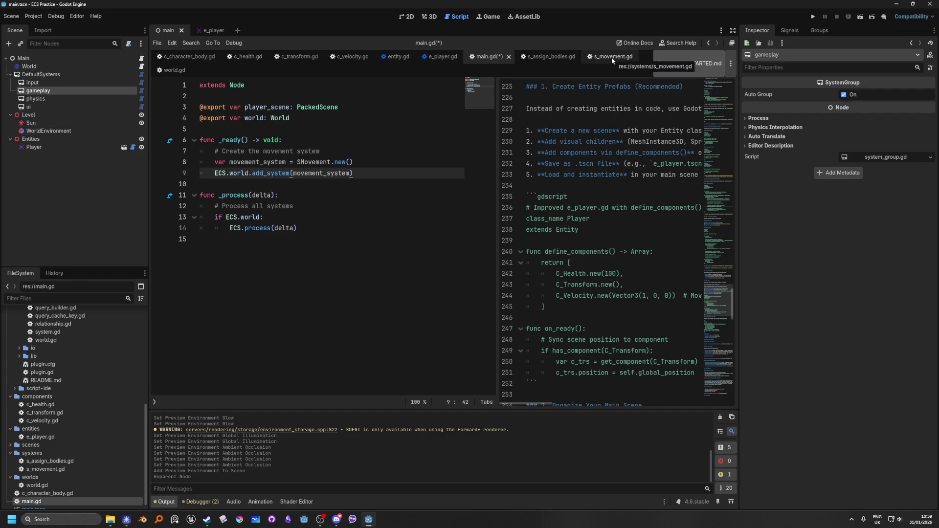
Save main.gd, inspect the Main node's script, glance at the 3D view, and resume editing main.gd.
key(ctrl+s)
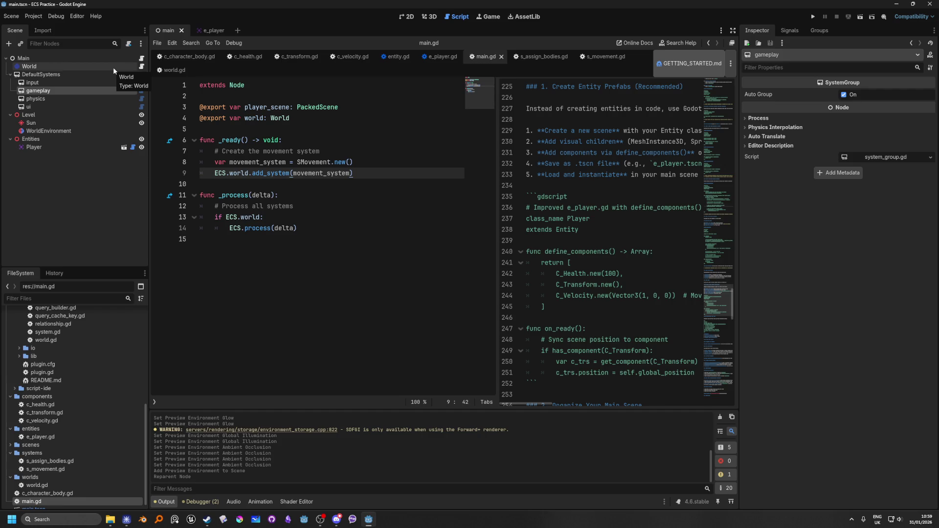
click(141, 59)
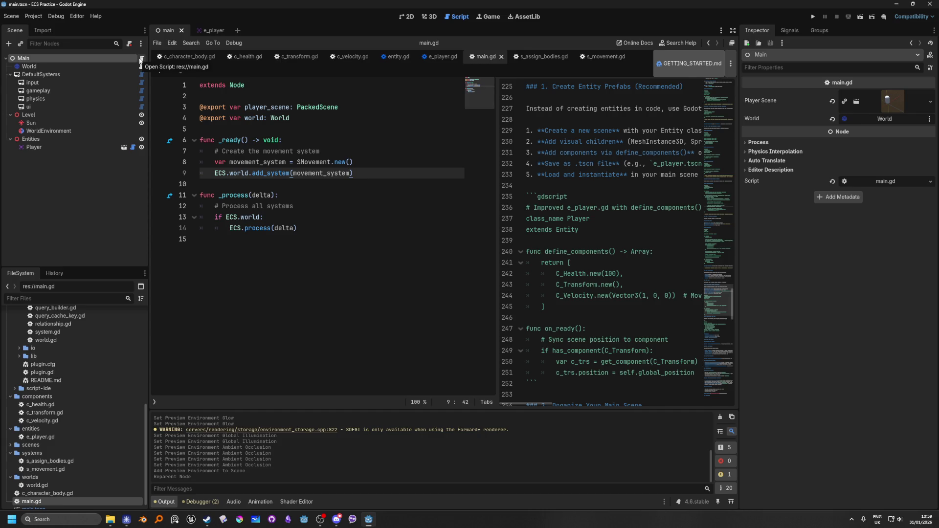
click(141, 59)
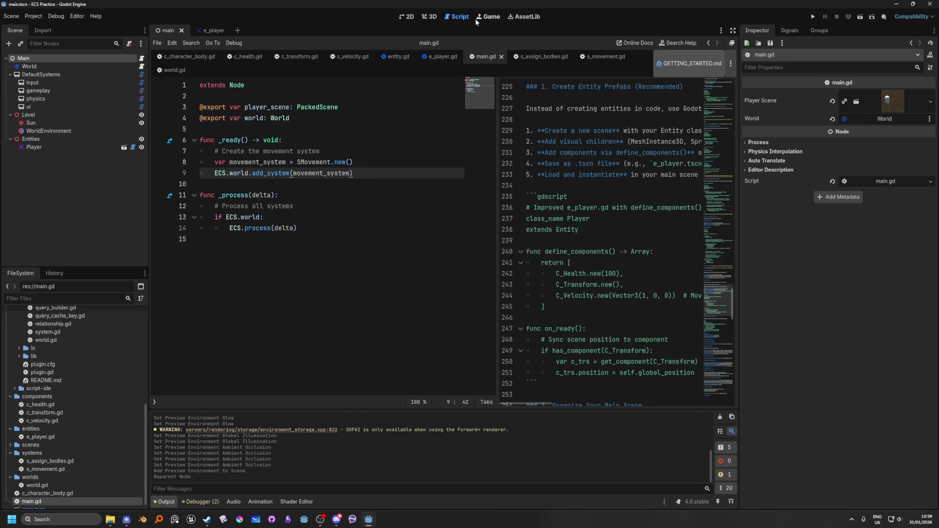
click(431, 16)
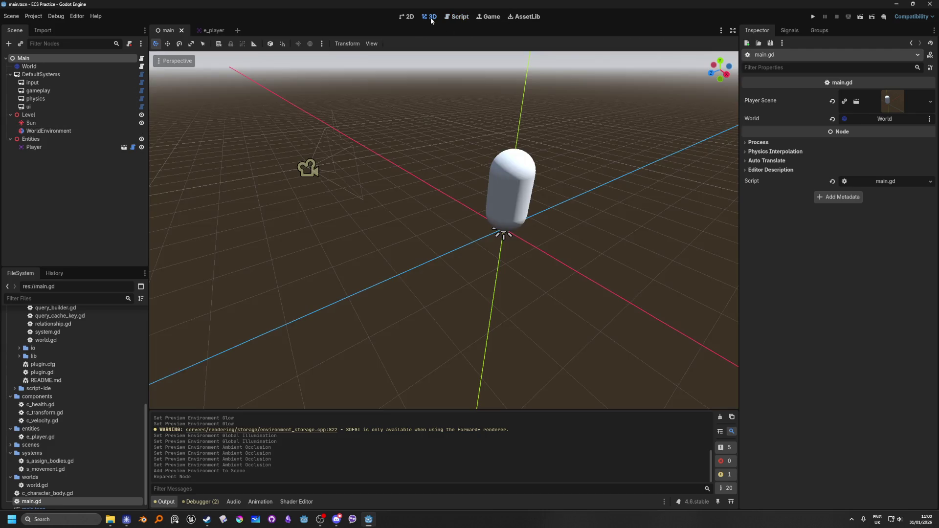
click(407, 16)
click(430, 16)
click(469, 17)
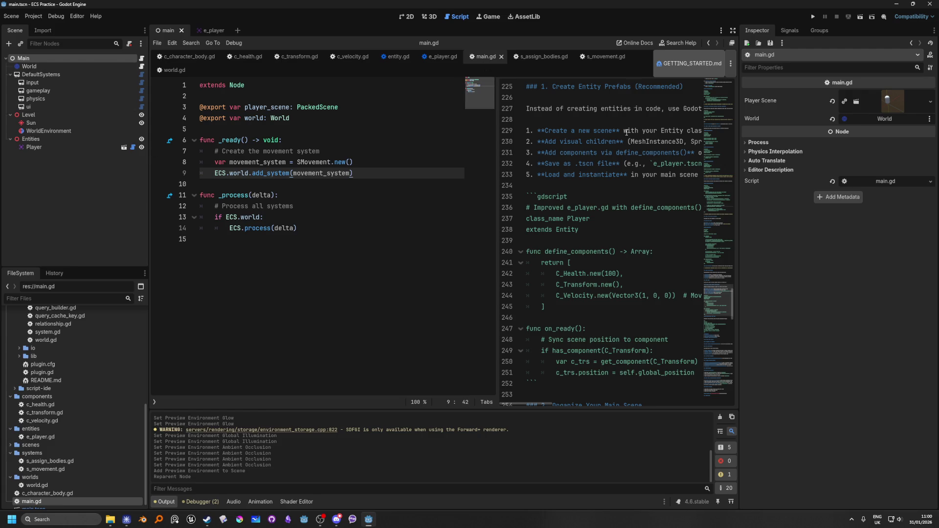
drag(496, 195, 357, 194)
mouse_move(719, 289)
mouse_down()
mouse_move(718, 375)
mouse_move(721, 313)
mouse_up()
scroll(86, 456, up, 5)
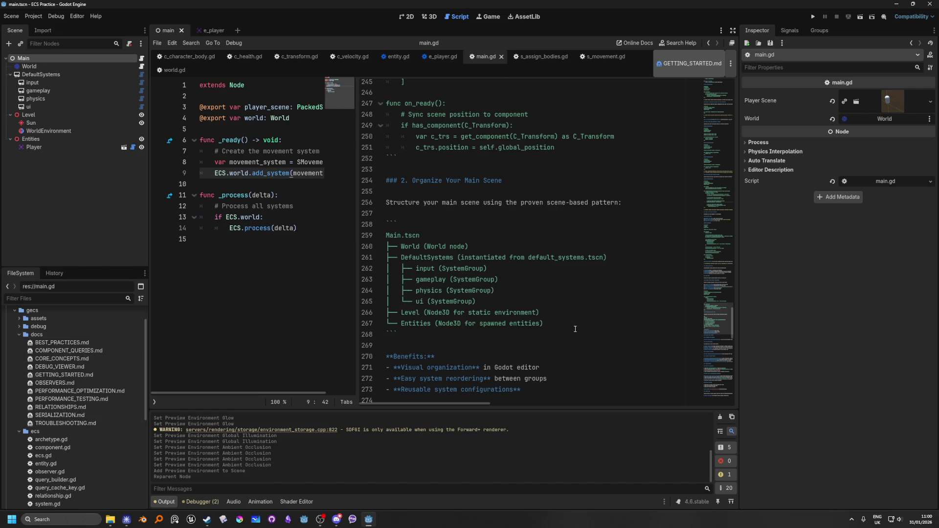
scroll(576, 328, up, 4)
scroll(715, 323, down, 13)
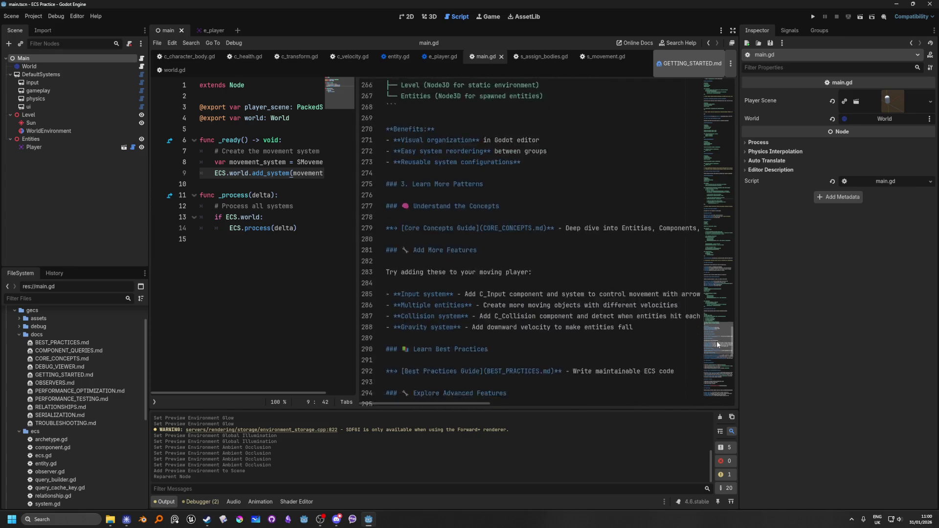
mouse_move(357, 225)
mouse_down()
mouse_move(511, 225)
mouse_move(502, 225)
mouse_up()
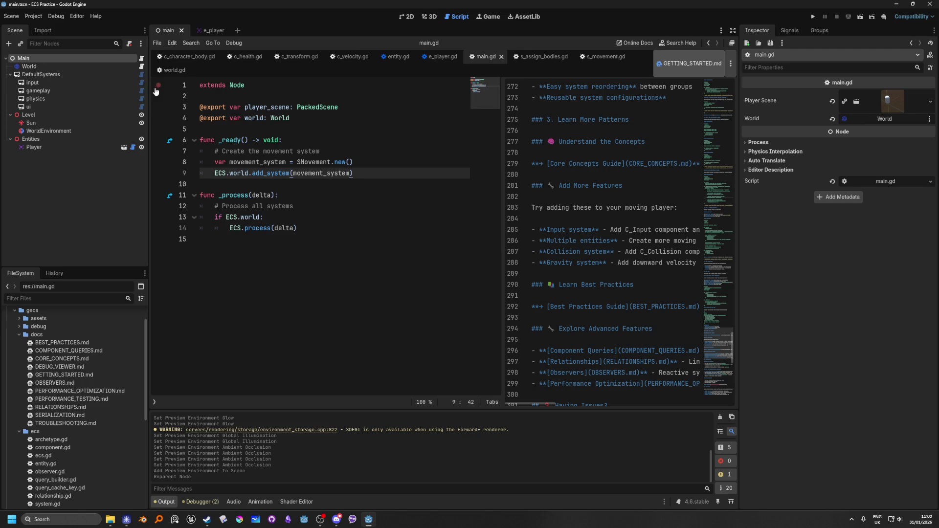
Open DefaultSystems' system_group.gd and jump to the group property's definition in system.gd.
click(141, 75)
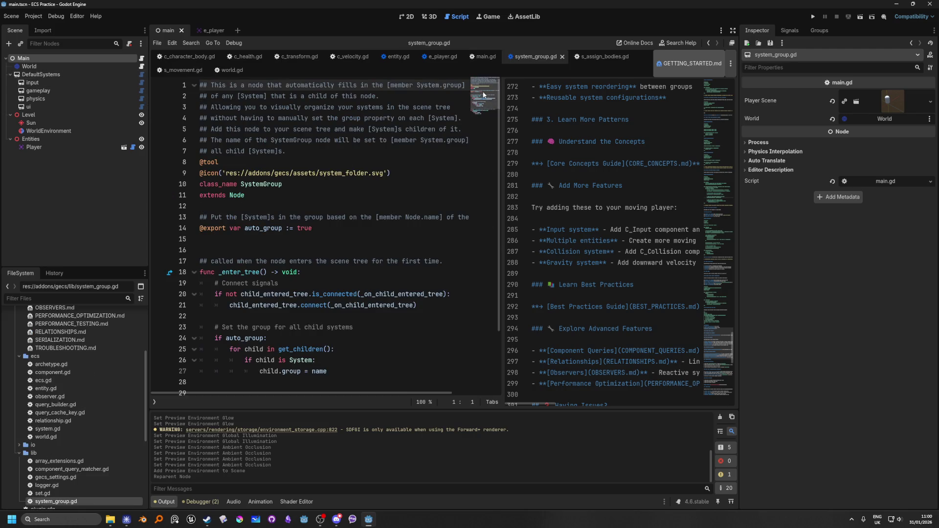
scroll(480, 106, down, 3)
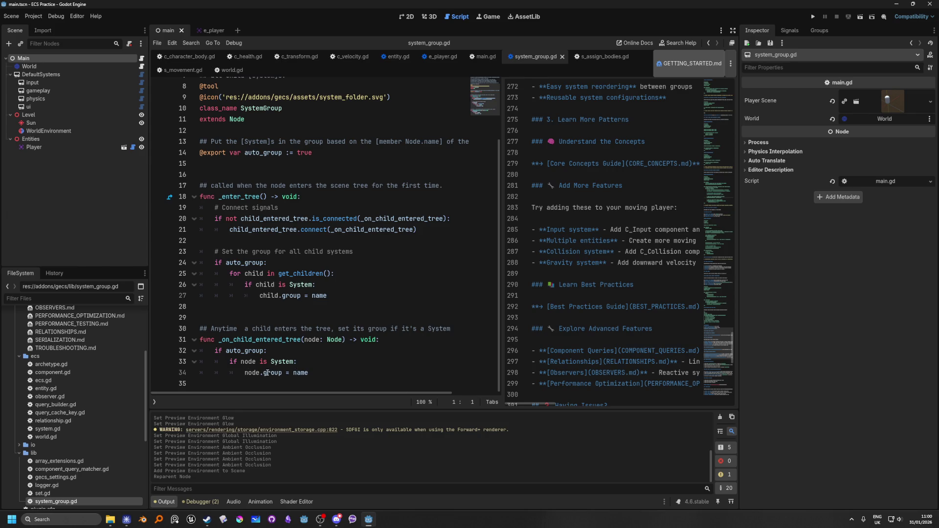
mouse_move(268, 376)
ctrl+click(274, 374)
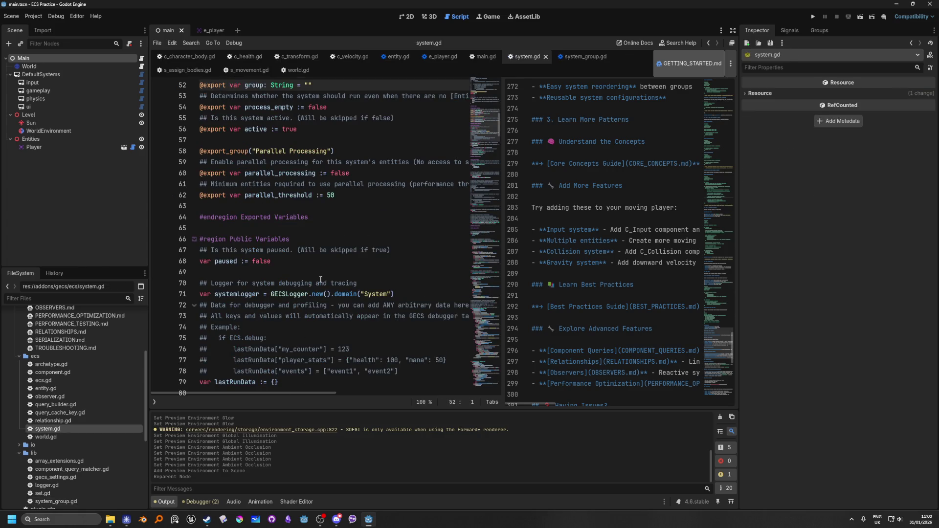
scroll(321, 280, up, 3)
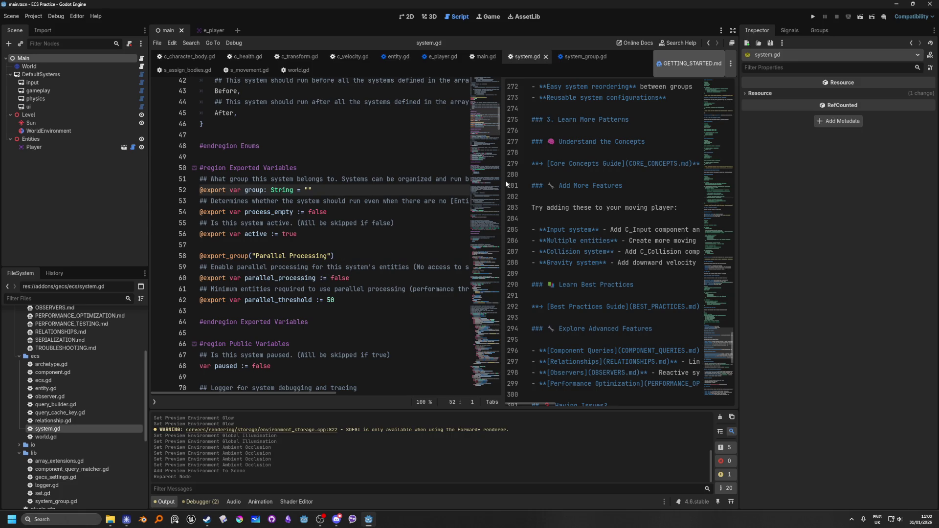
drag(501, 181, 567, 172)
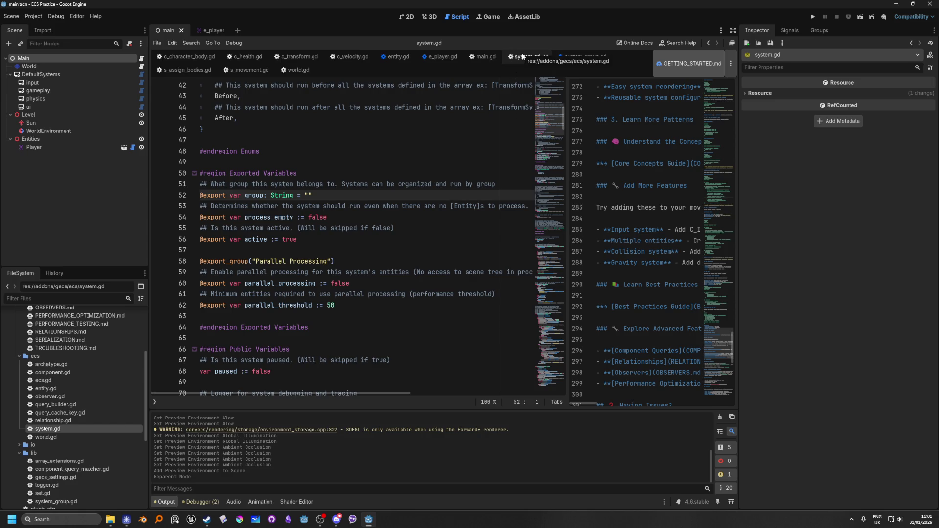
Close the system.gd and system_group.gd tabs, returning to main.gd.
middle_click(523, 56)
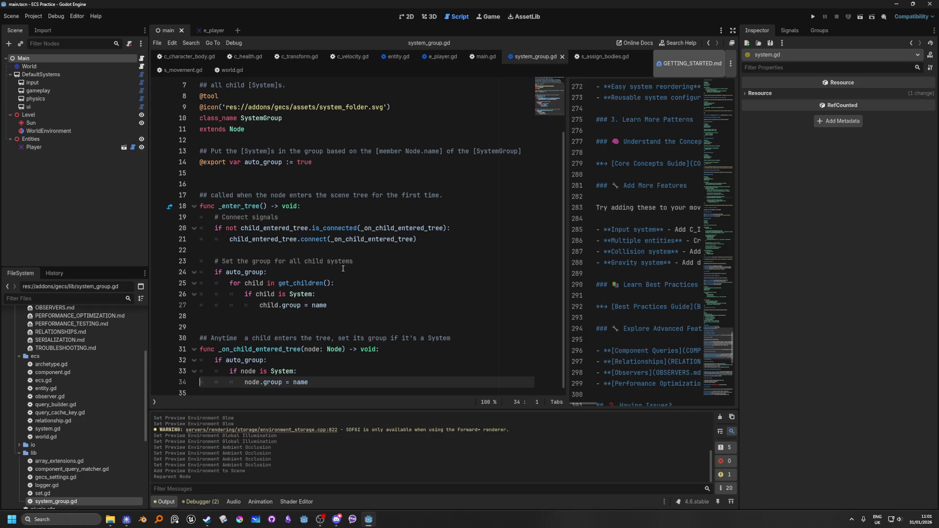
scroll(343, 268, up, 1)
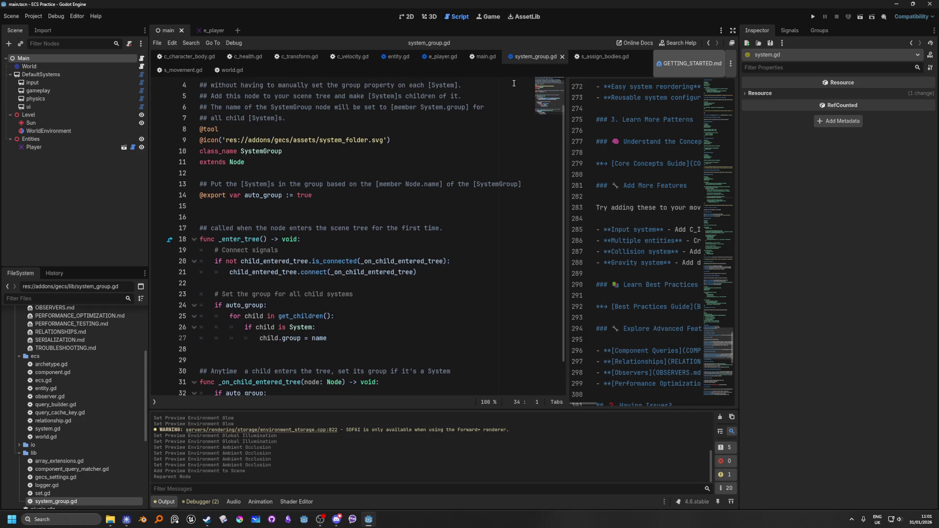
middle_click(547, 59)
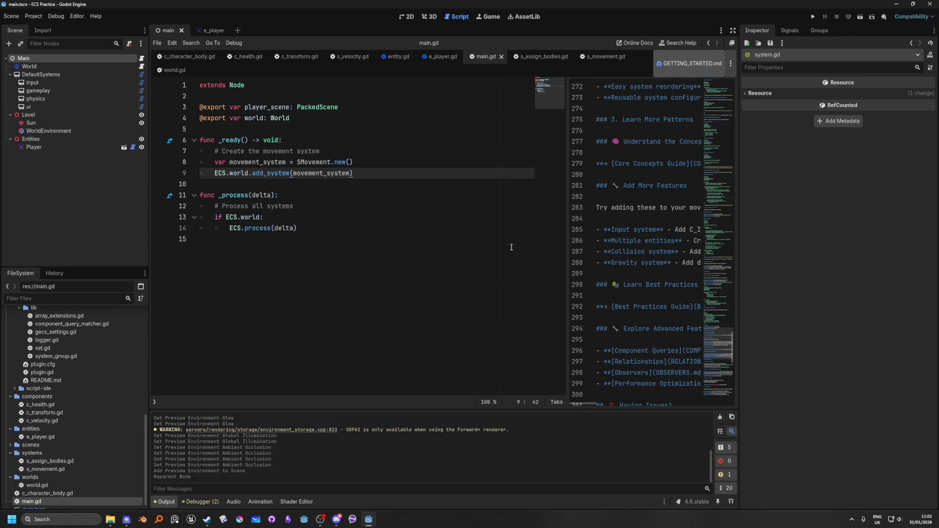
click(511, 247)
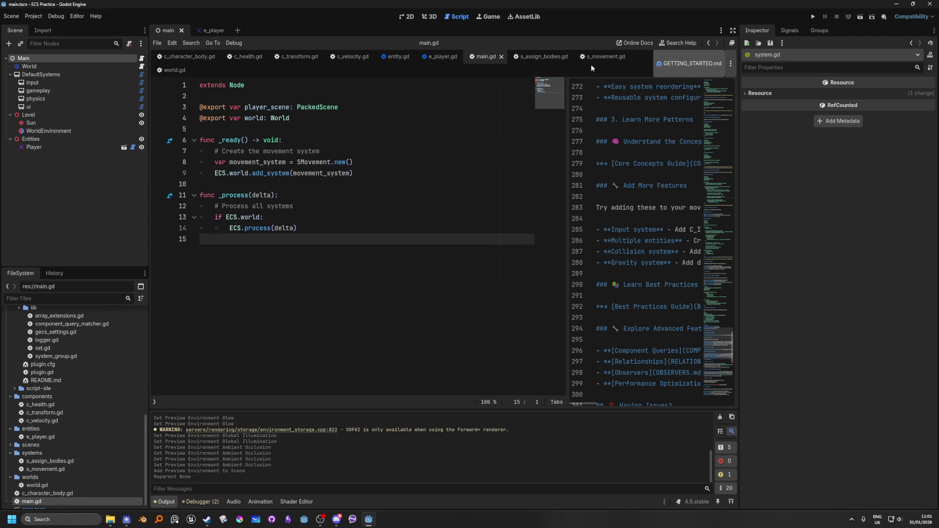
Recheck system_group.gd, select World, then place the cursor after class_name SMovement in s_movement.gd.
click(141, 75)
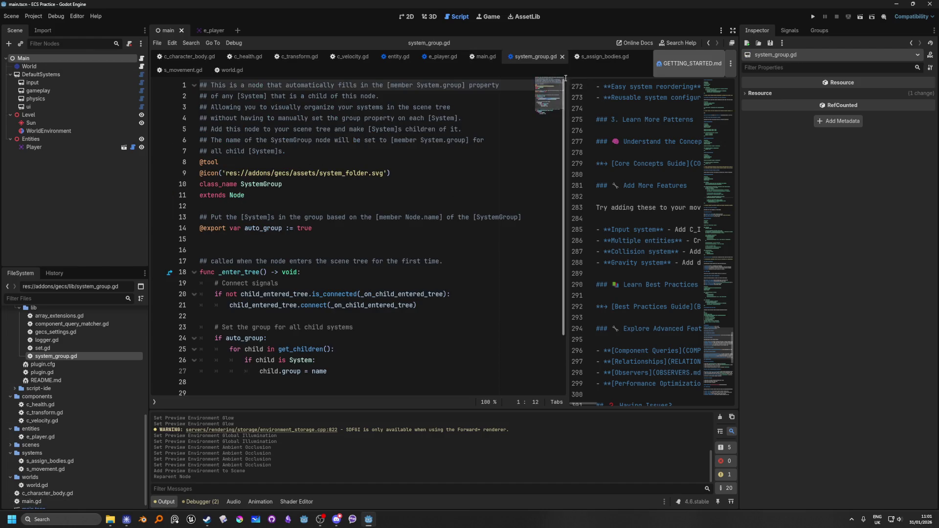
scroll(281, 333, down, 2)
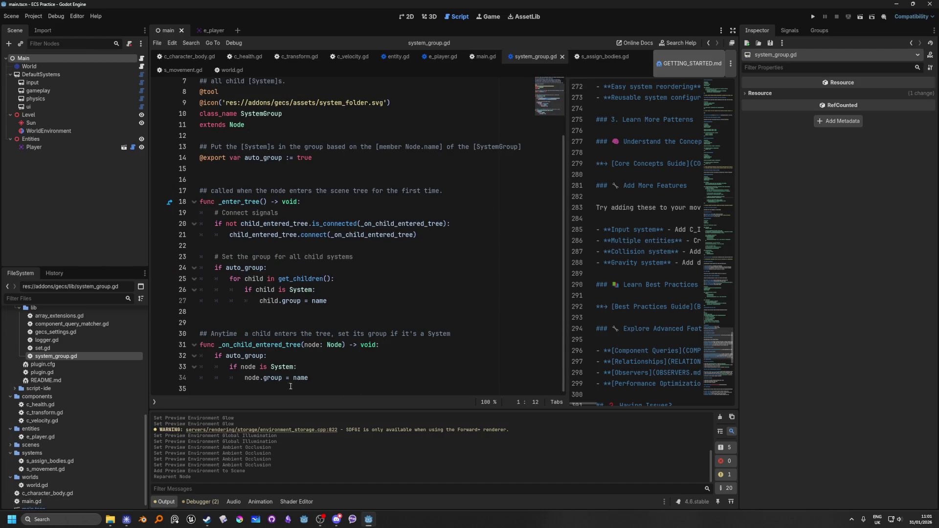
click(316, 381)
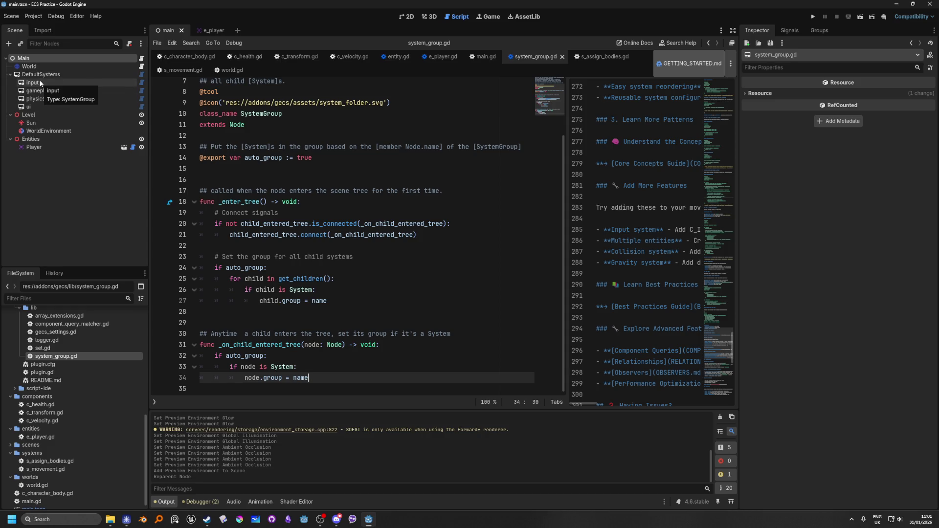
click(54, 68)
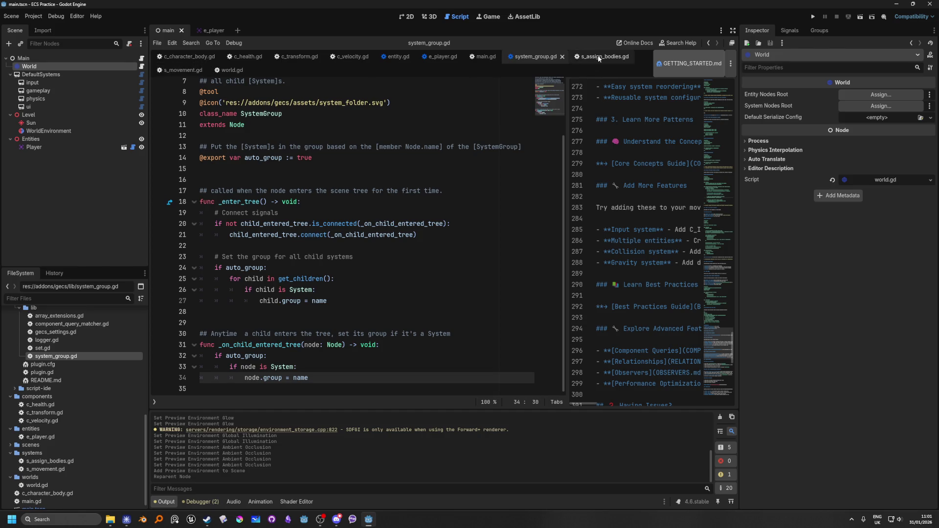
click(177, 71)
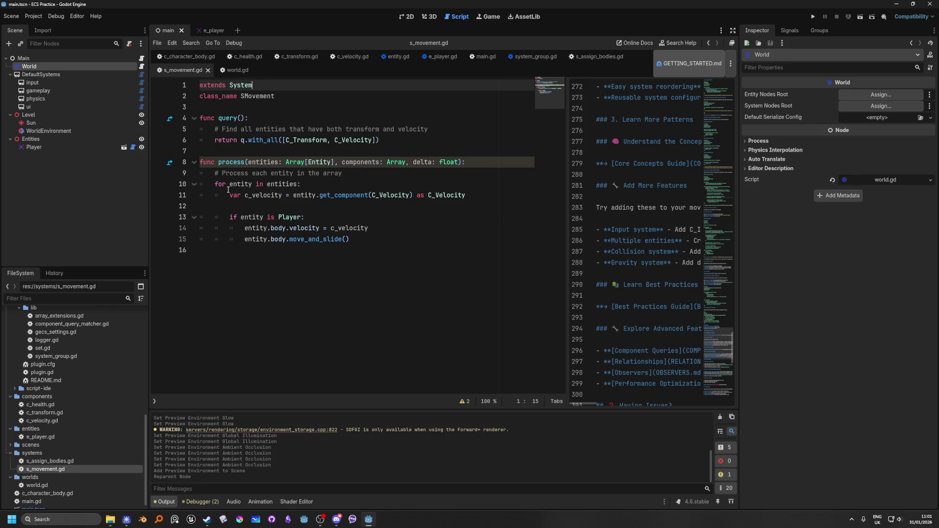
click(290, 97)
Leave an empty line below class_name SMovement, discarding the trial group text.
key(Return)
key(Return)
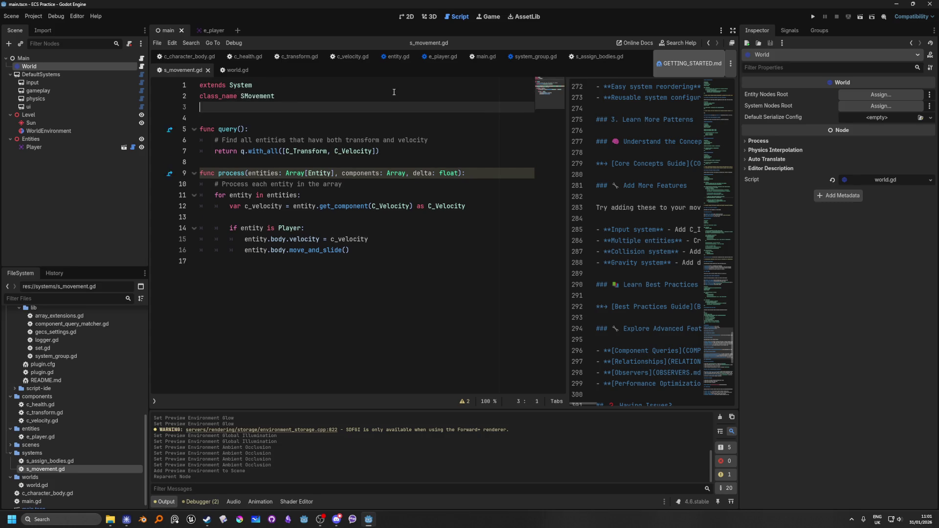
text(gr)
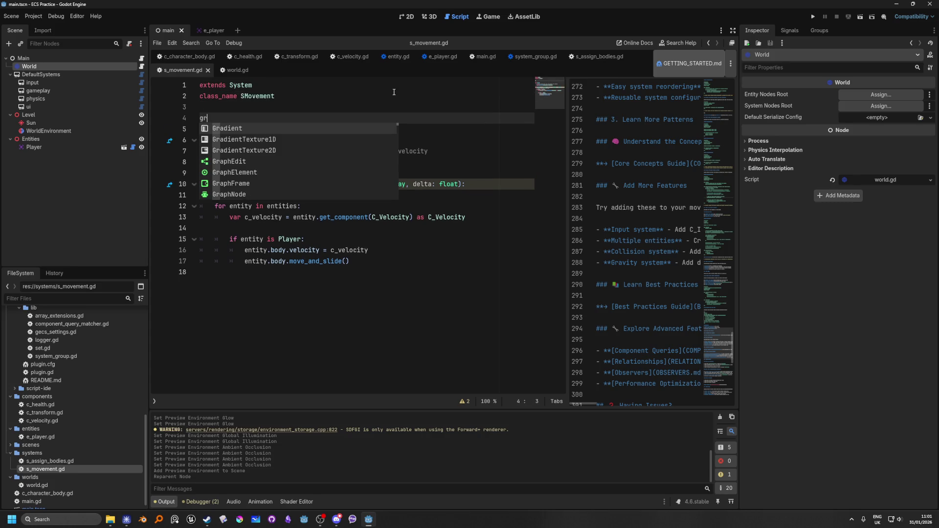
key(BackSpace)
key(BackSpace)
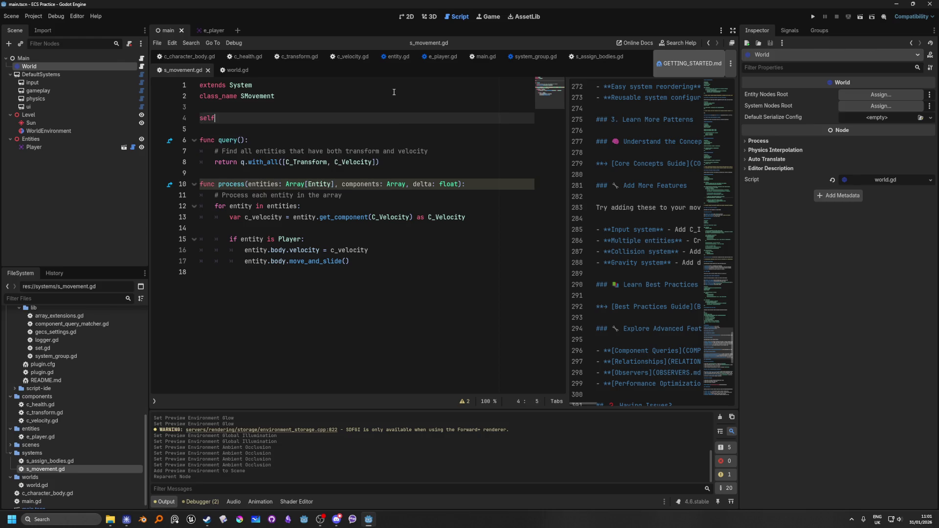
key(BackSpace)
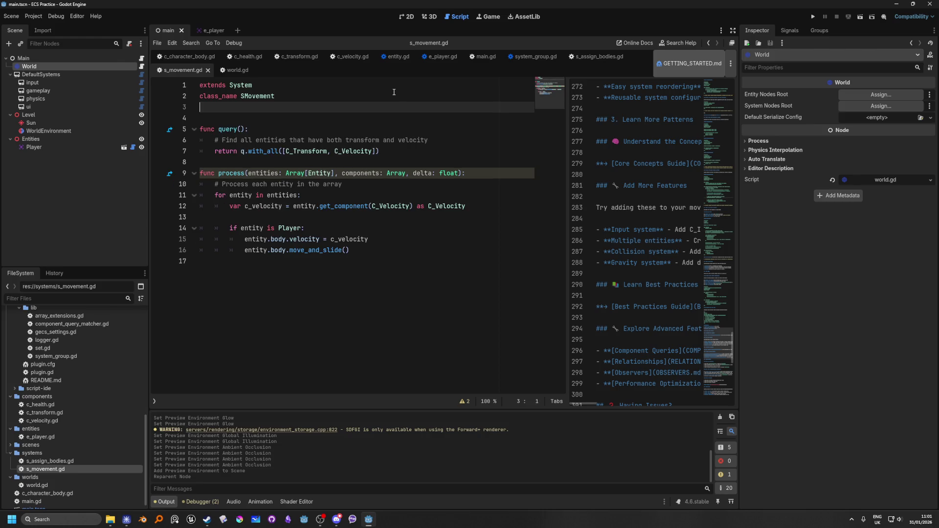
key(Return)
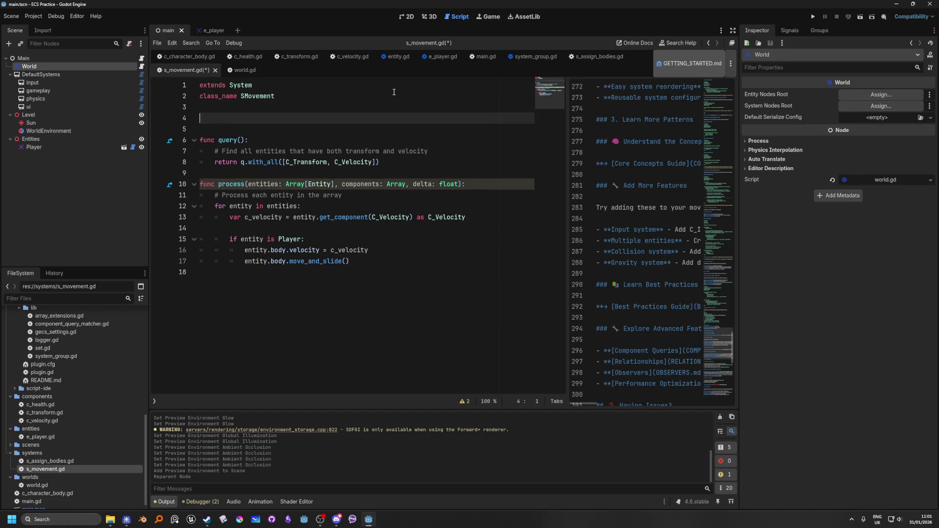
text(gro)
text(up)
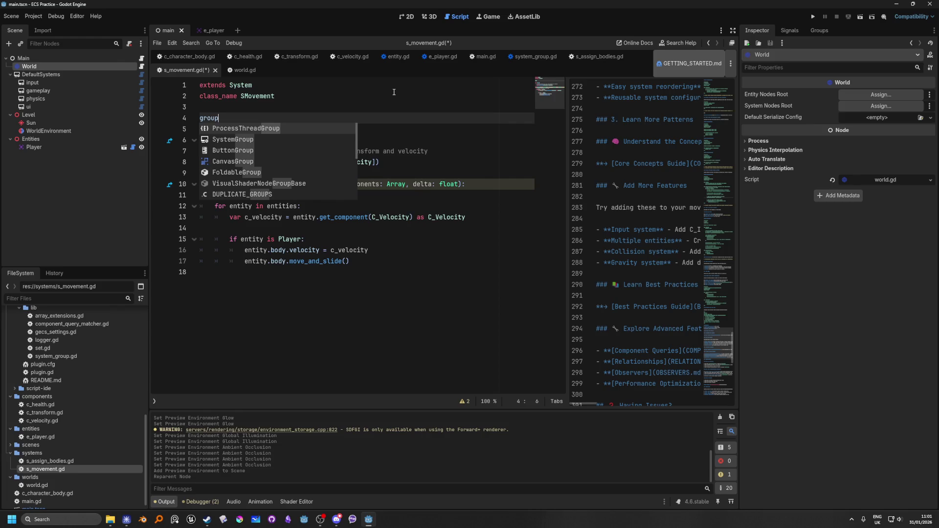
key(BackSpace)
key(BackSpace)
key(BackSpace)
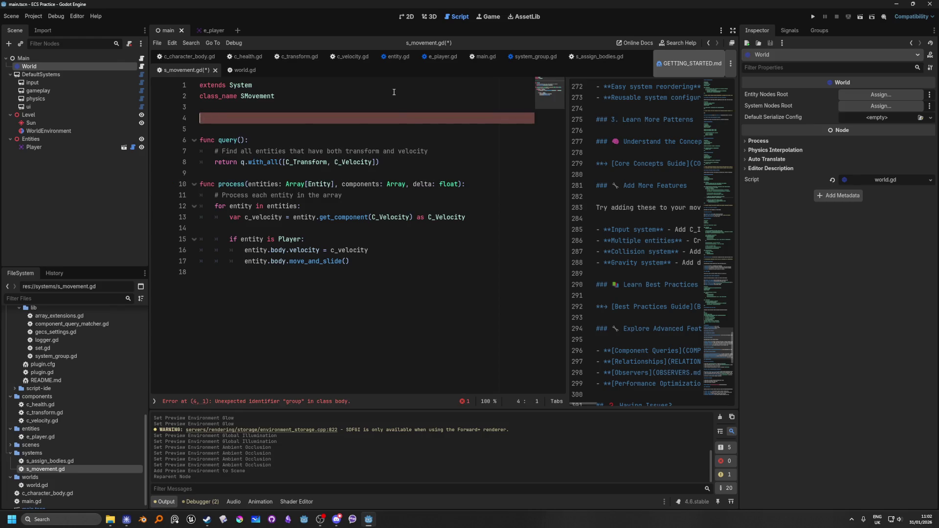
text(self.)
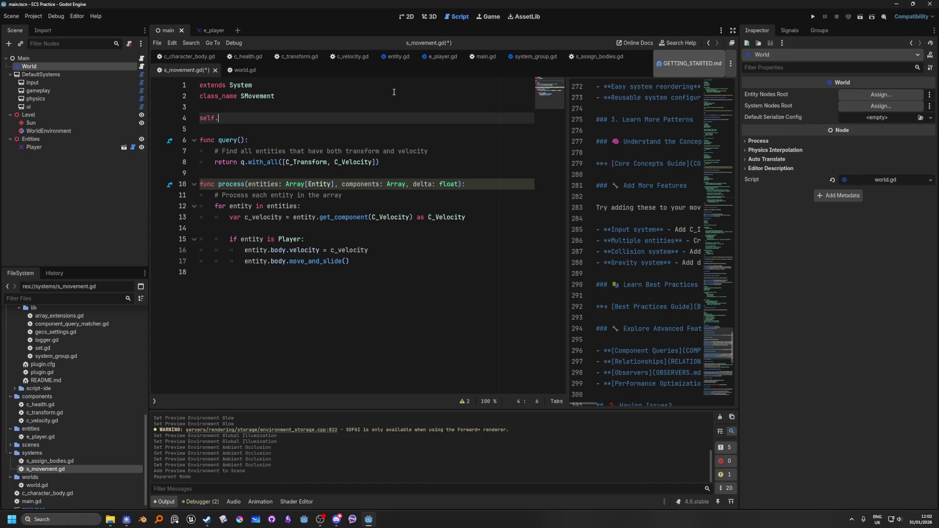
text(group =)
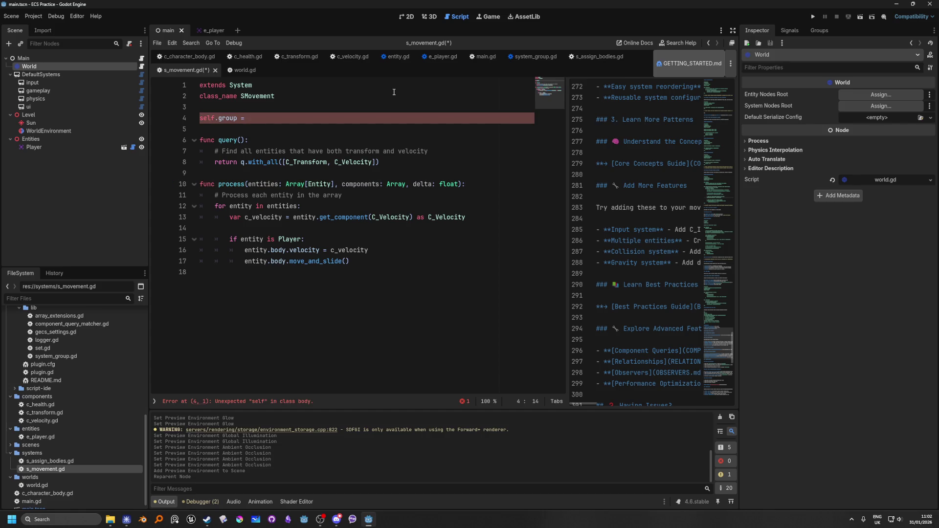
key(BackSpace)
key(BackSpace)
key(BackSpace)
Add a func _init() -> void: whose body begins self.group = ".
text(func)
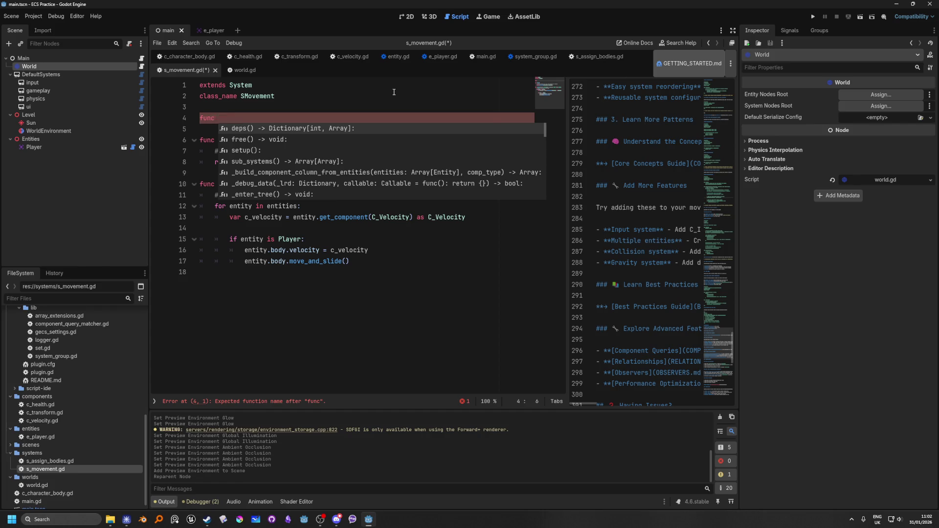
text( _)
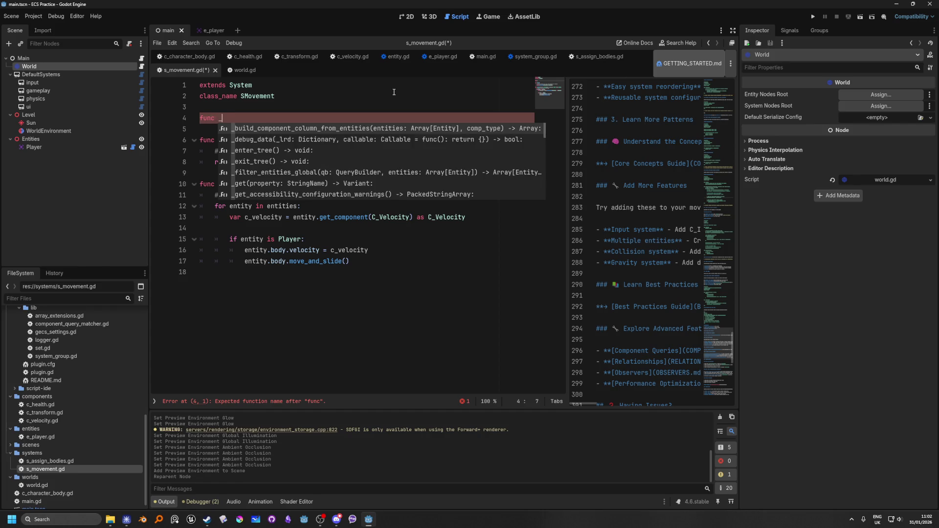
text(in)
key(Return)
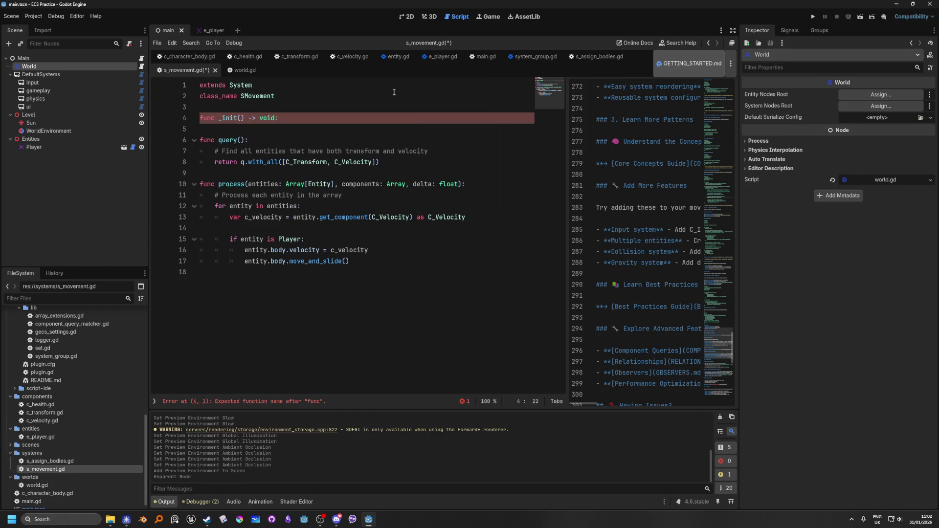
key(Return)
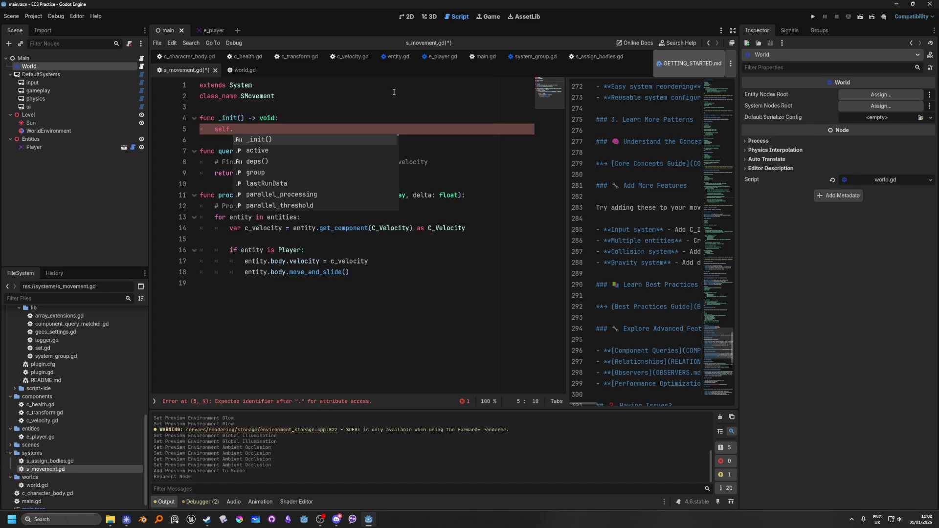
key(Down)
key(Down)
key(Down)
key(Return)
text(= )
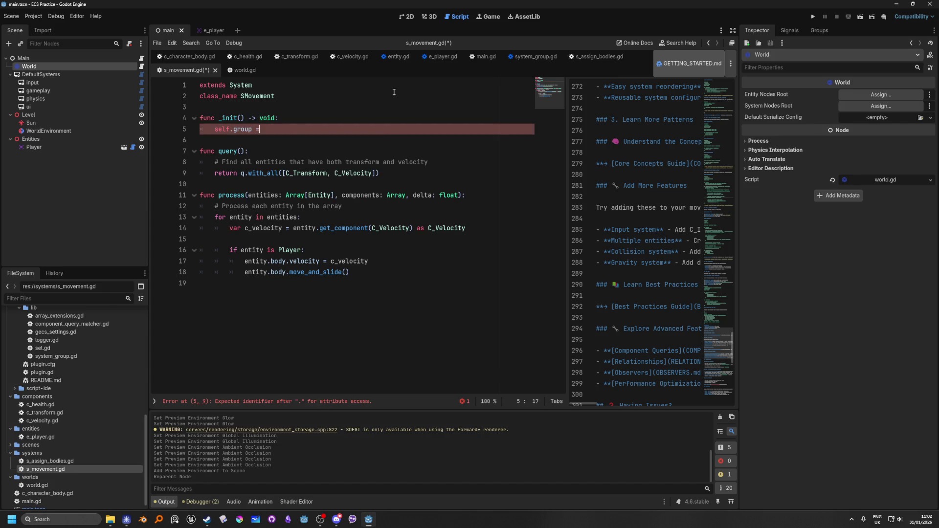
text(")
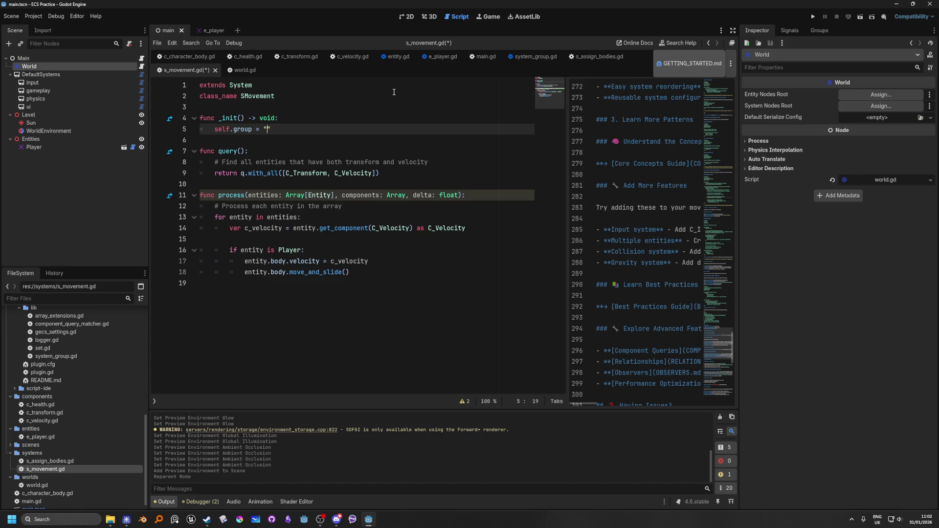
Finish the group value as "gameplay" and save s_movement.gd.
text(ga)
key(BackSpace)
text(ameplauy)
key(BackSpace)
key(BackSpace)
text(y)
key(Up)
key(Up)
key(Up)
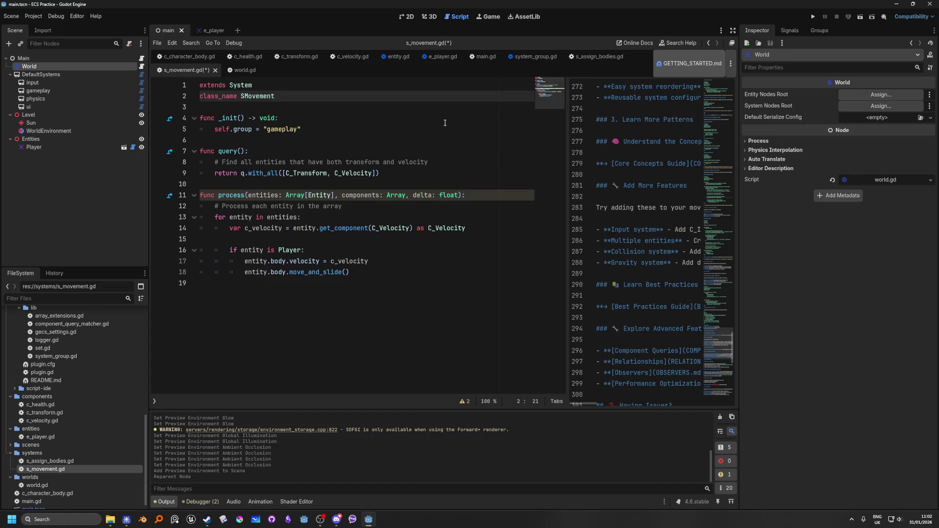
key(Down)
key(Down)
key(Down)
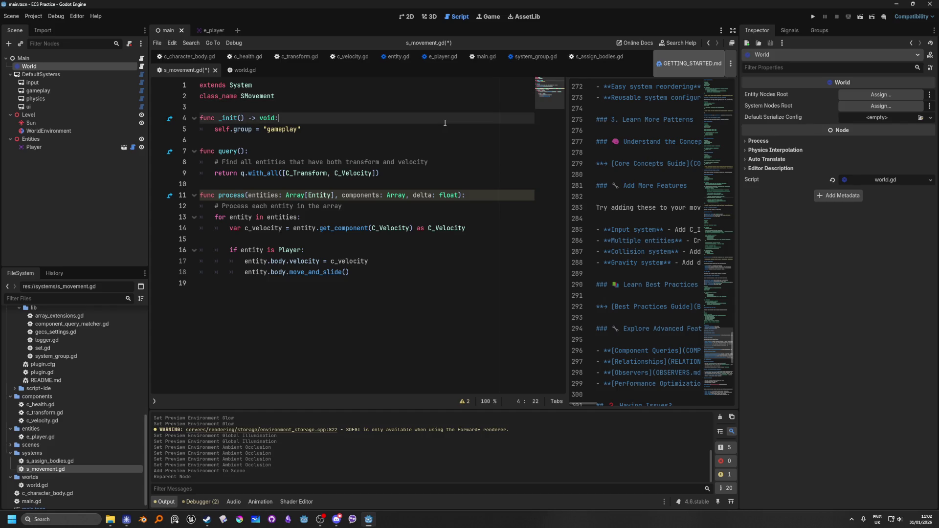
click(312, 128)
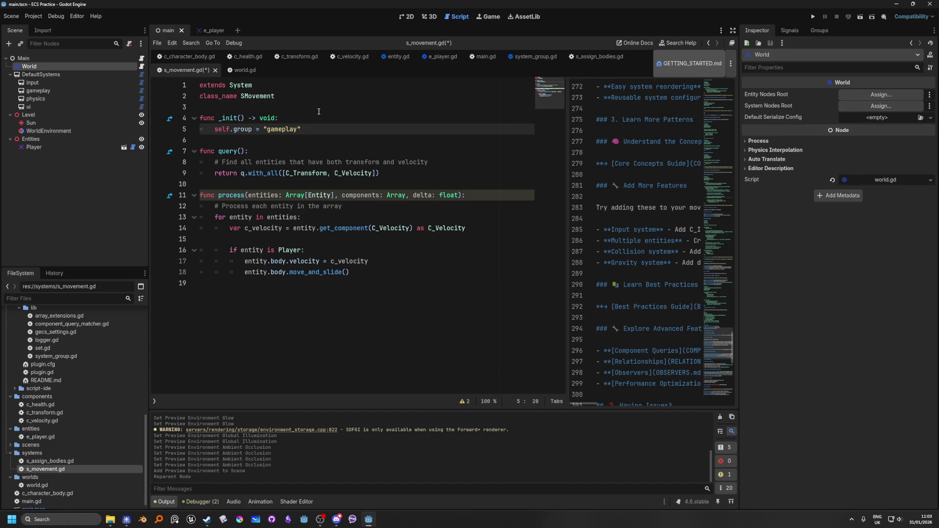
key(ctrl+z)
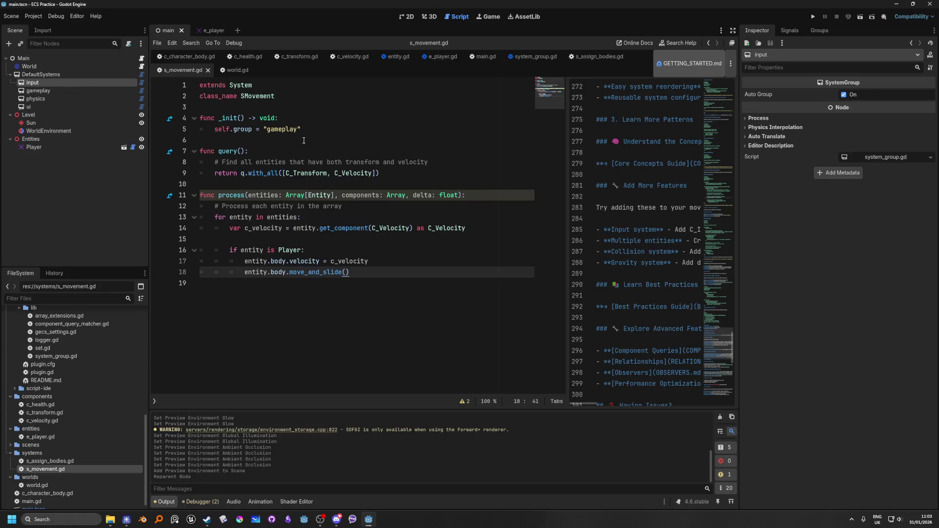
Switch to s_assign_bodies.gd and scroll through its deps, query and process stubs.
click(323, 129)
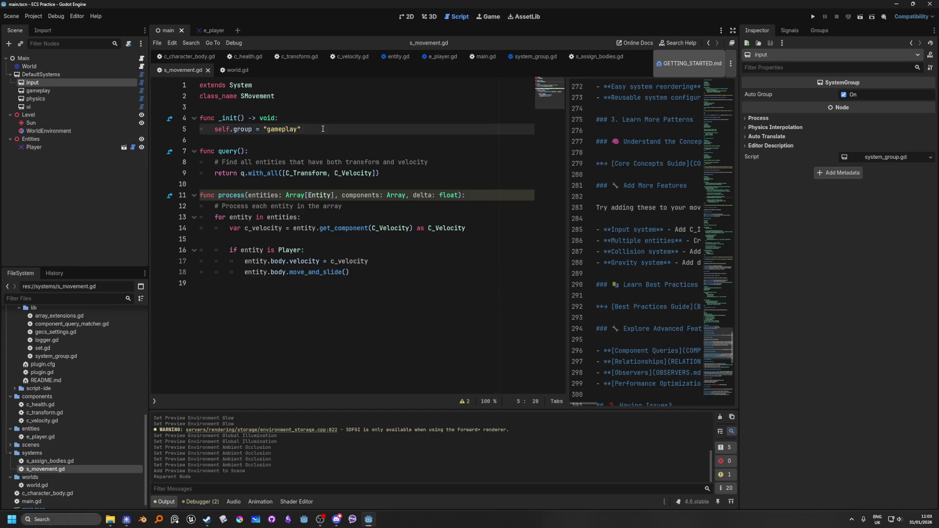
click(433, 260)
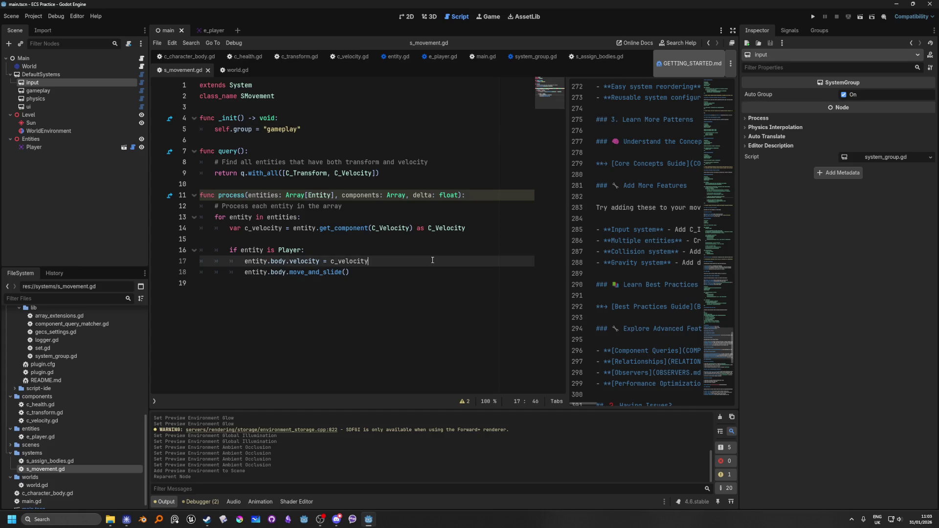
click(598, 56)
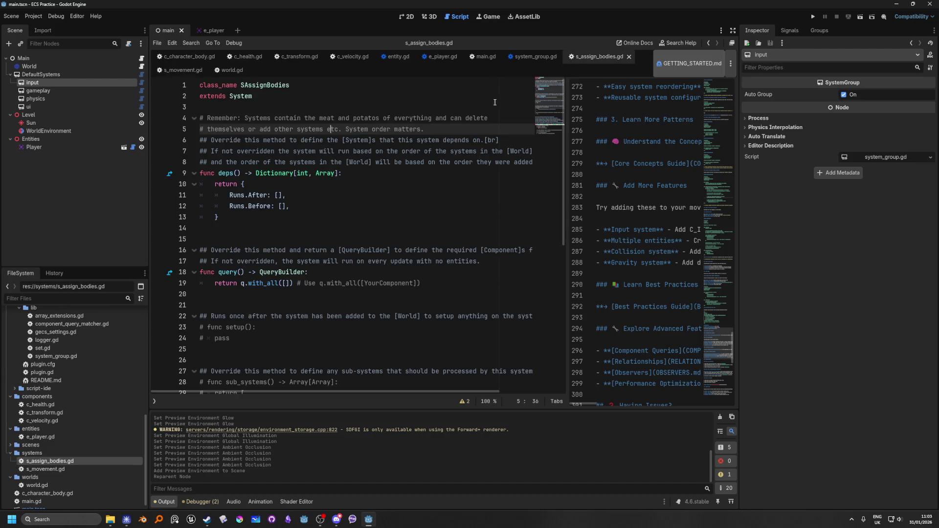
scroll(298, 153, down, 1)
scroll(298, 153, down, 2)
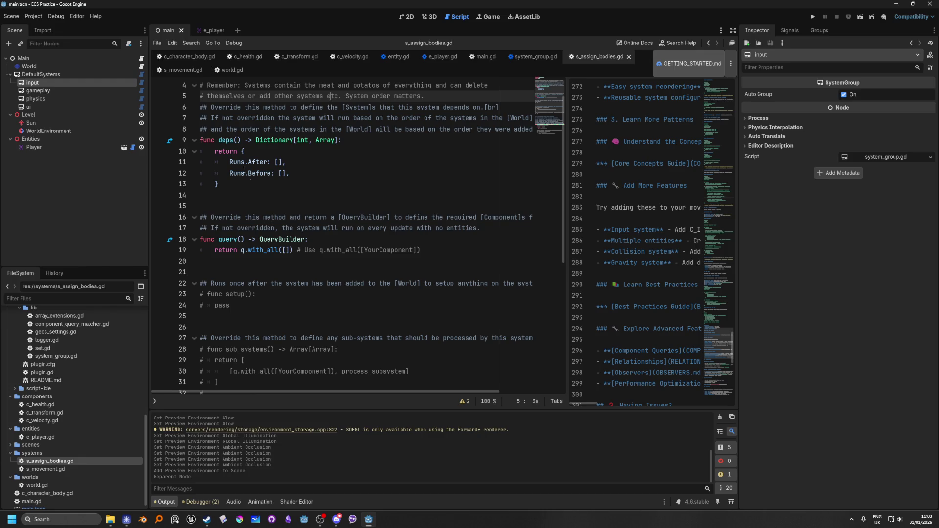
scroll(338, 231, down, 4)
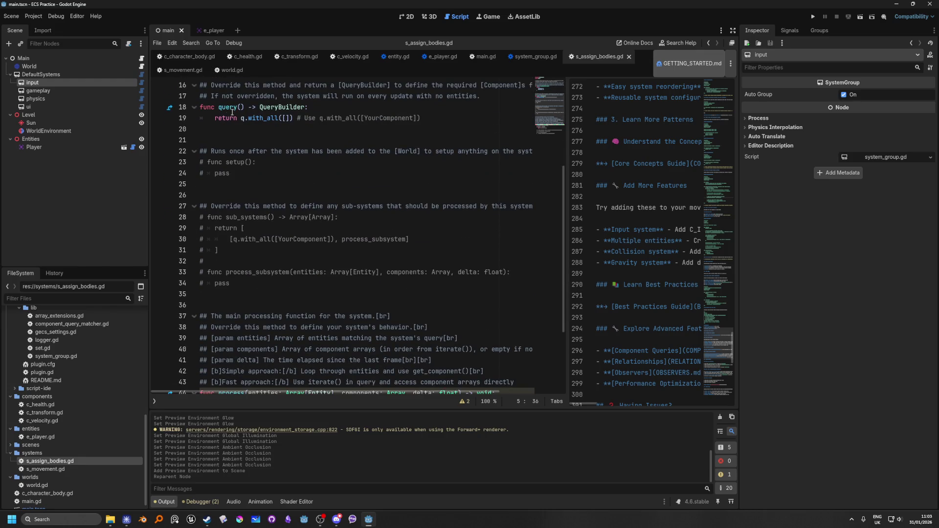
scroll(455, 265, down, 3)
scroll(470, 236, up, 8)
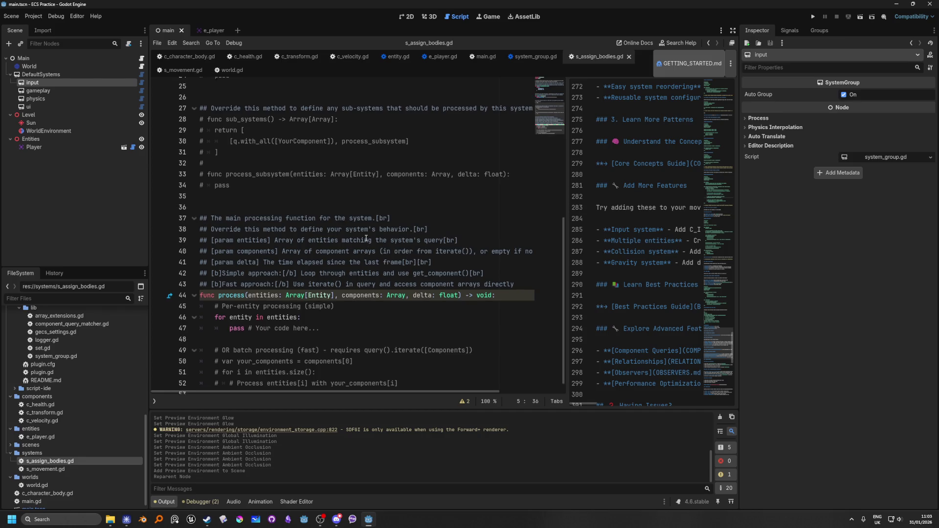
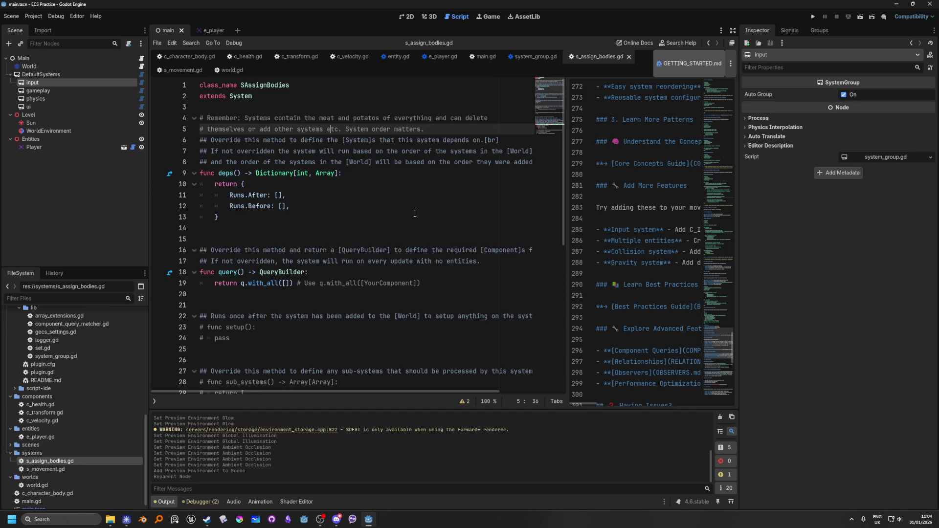
Look over the s_assign_bodies.gd script, scrolling through its deps() and query() stubs.
click(270, 216)
scroll(404, 204, down, 1)
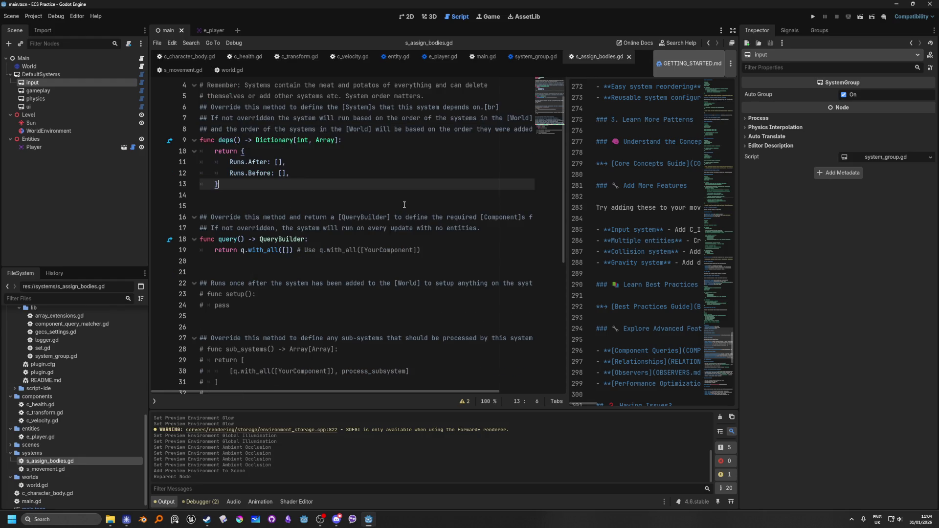
key(alt+Tab)
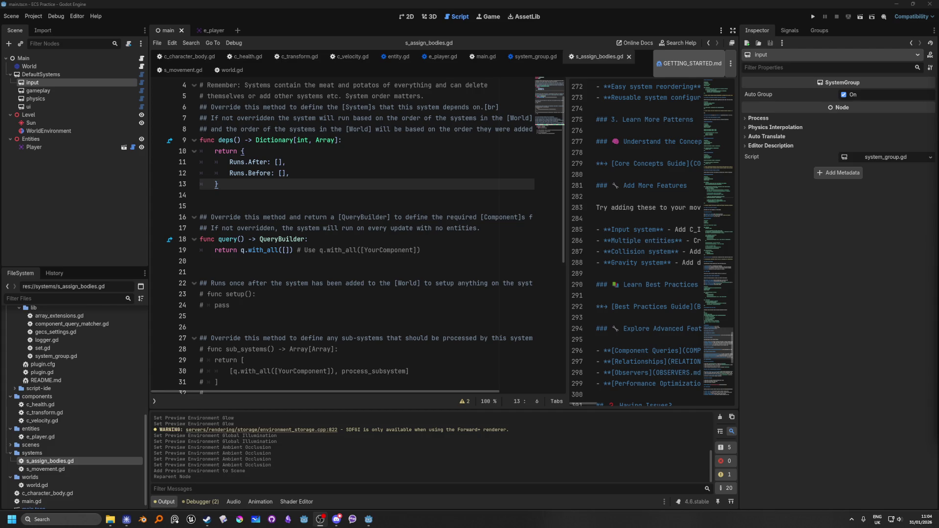
click(315, 260)
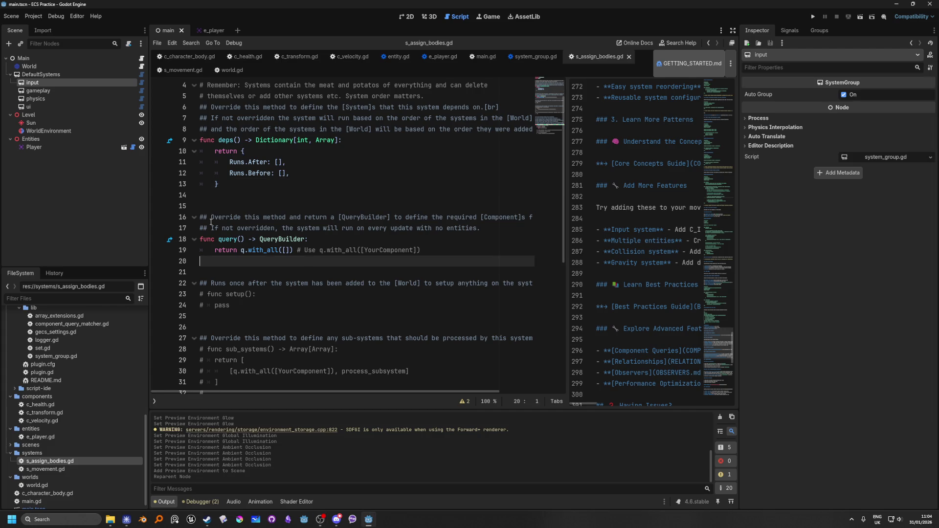
scroll(397, 296, up, 1)
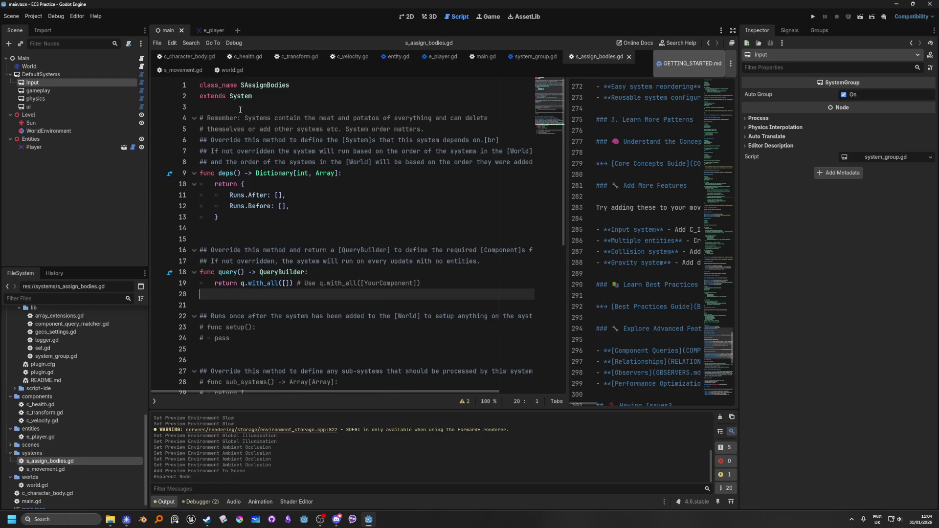
click(214, 228)
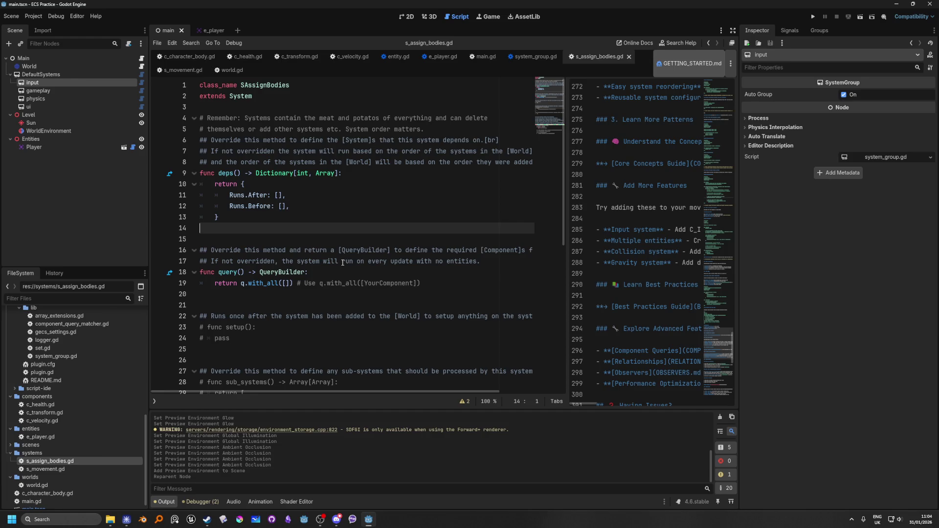
click(272, 99)
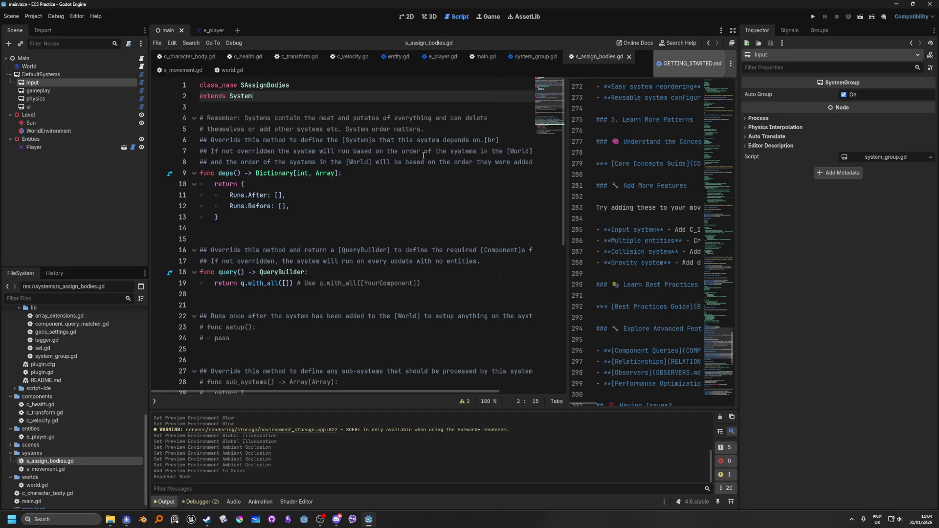
scroll(424, 155, down, 8)
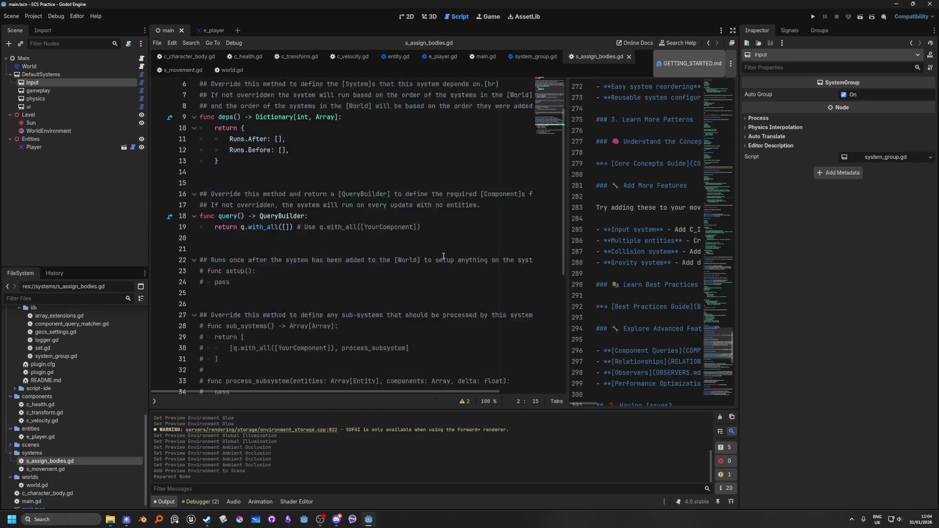
scroll(347, 194, up, 4)
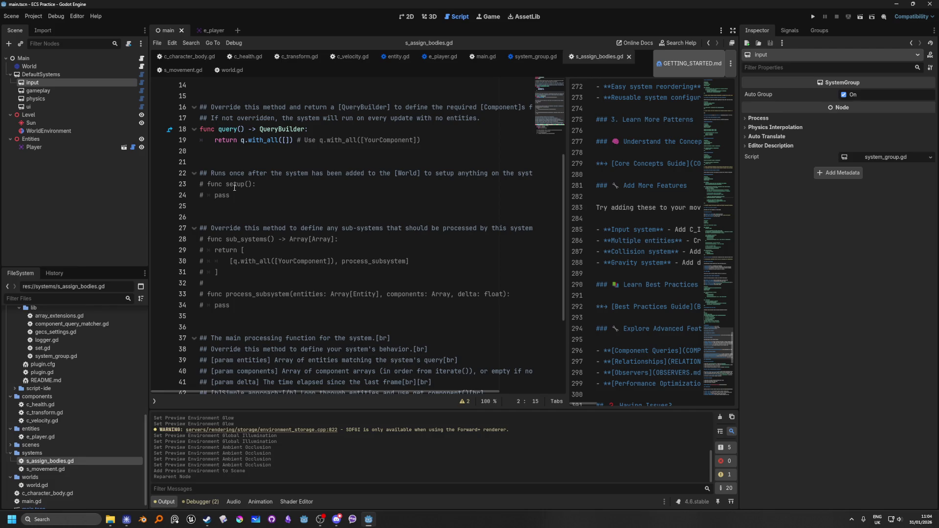
Move the splitter right so the code gains width beside GETTING_STARTED.md.
mouse_move(569, 171)
mouse_down()
mouse_move(690, 174)
mouse_move(577, 184)
mouse_up()
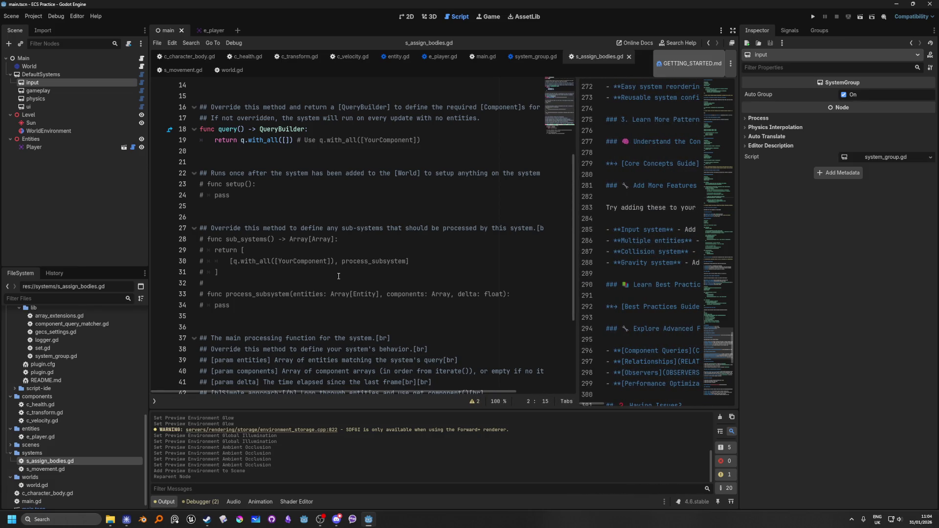
scroll(338, 277, up, 3)
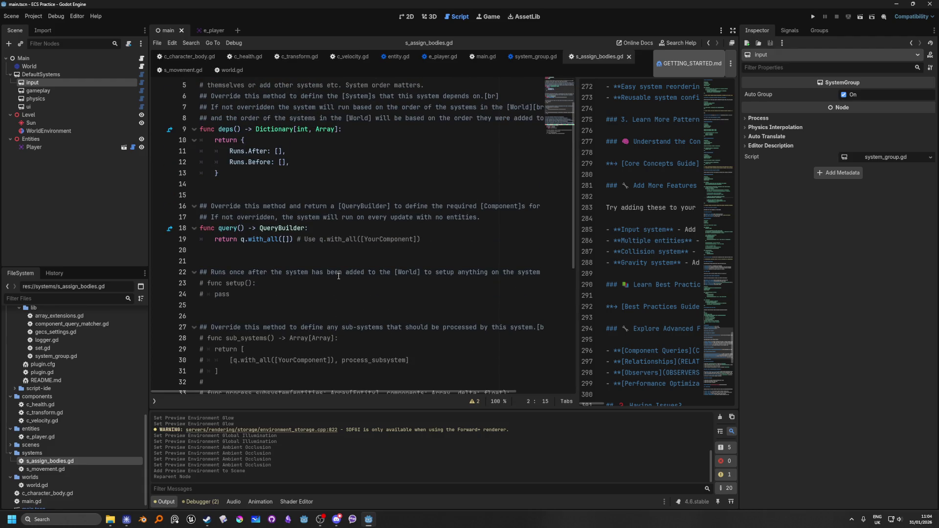
scroll(338, 276, down, 3)
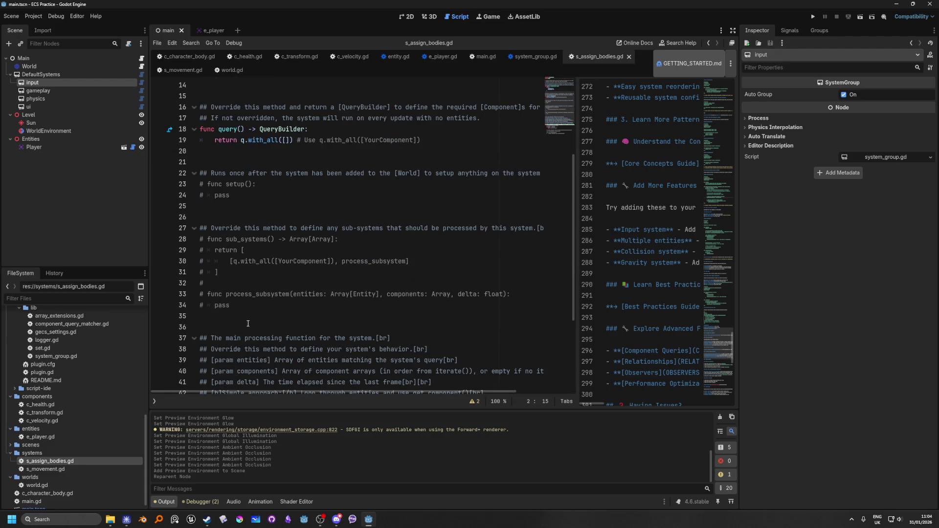
scroll(248, 324, down, 4)
scroll(354, 332, up, 8)
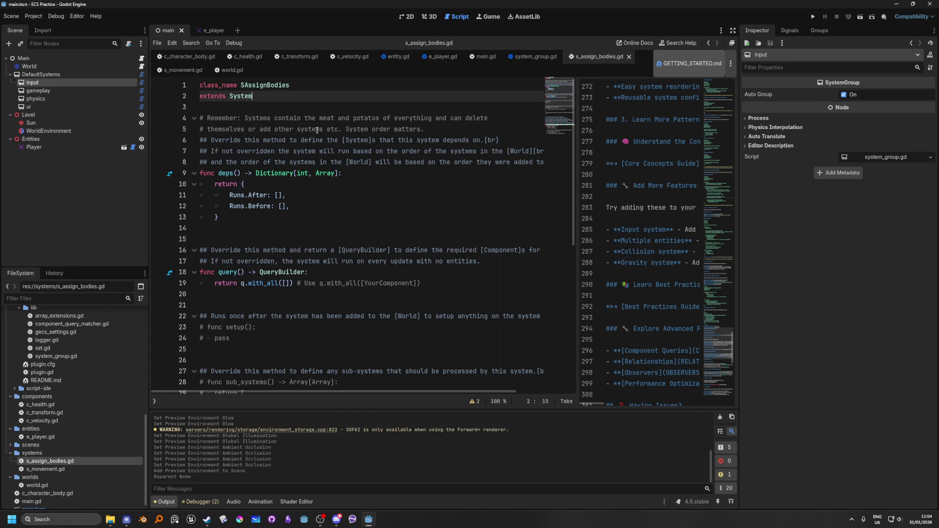
scroll(86, 376, up, 10)
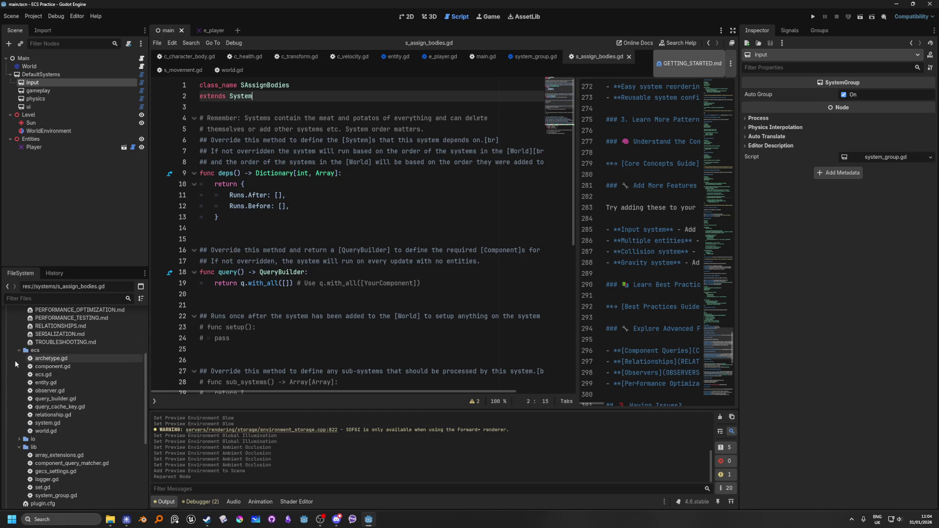
Collapse the gecs, addons, components, entities and systems folders, then select res://.
click(15, 327)
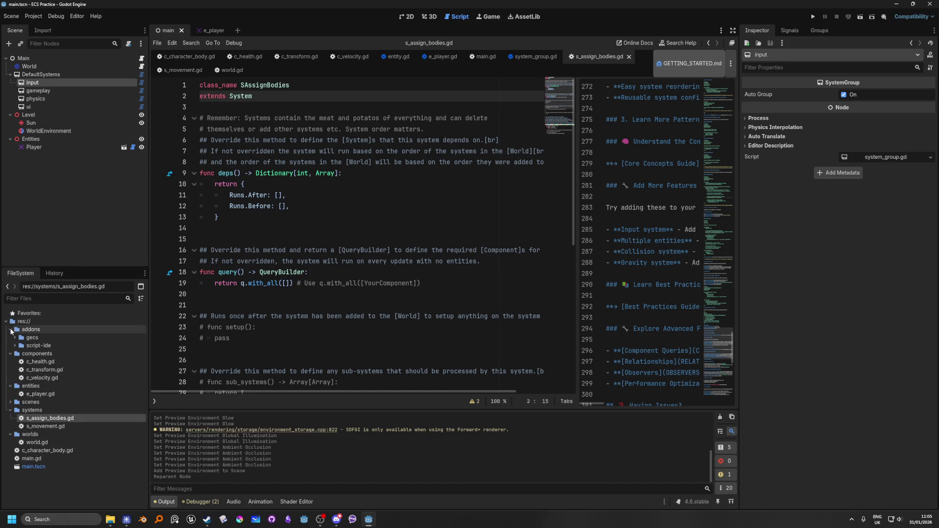
click(10, 329)
click(11, 338)
click(11, 345)
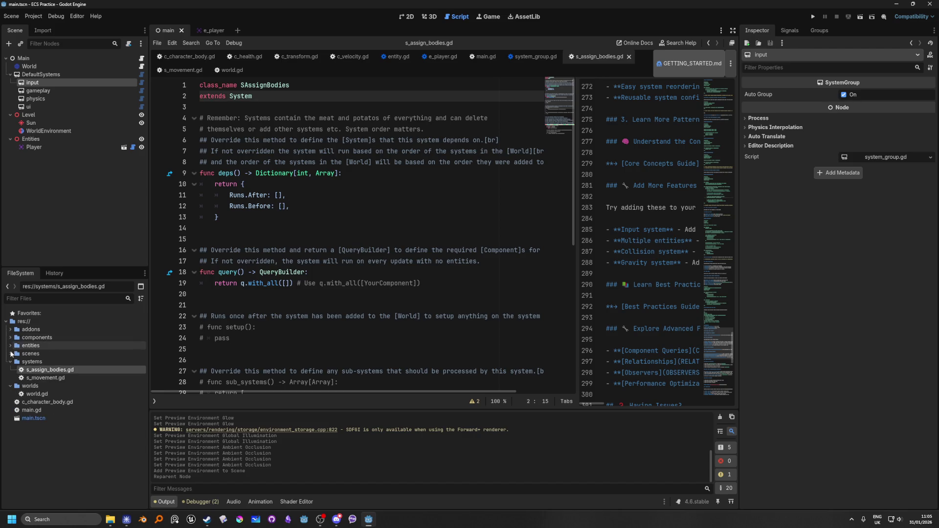
click(10, 361)
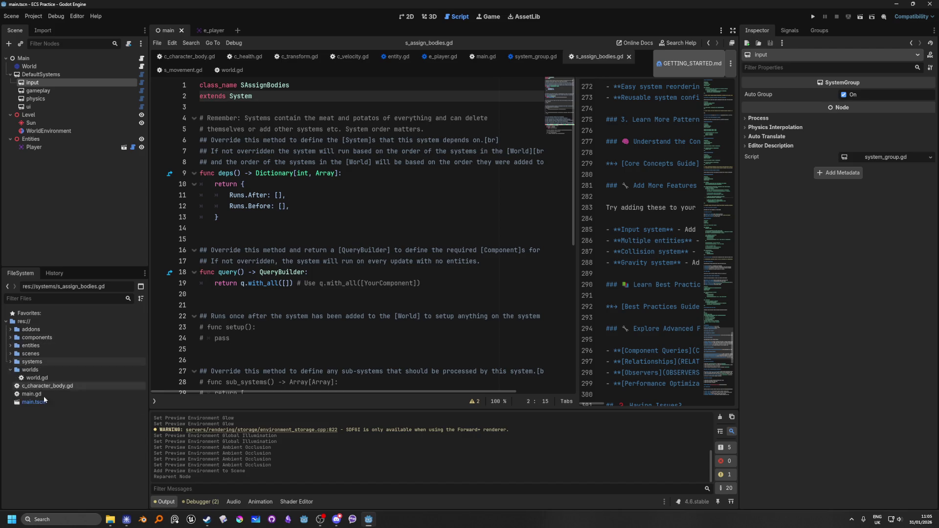
right_click(78, 426)
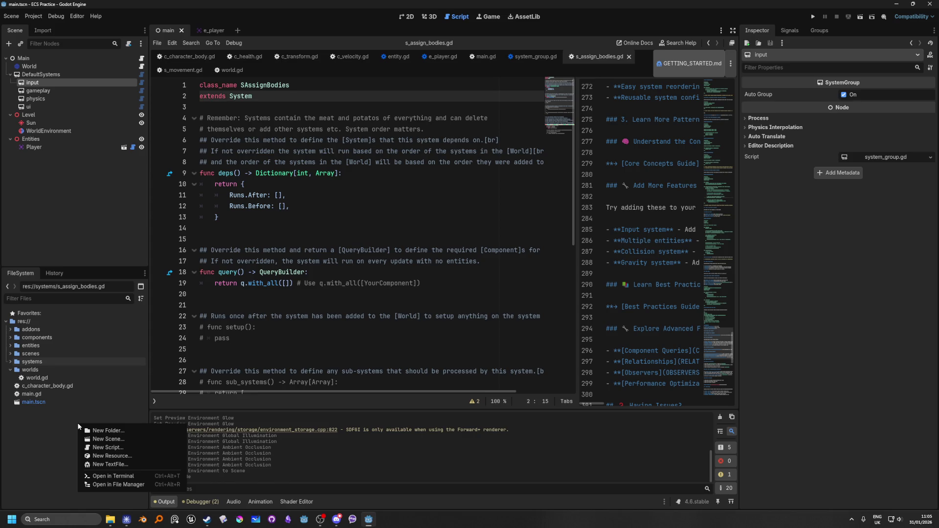
click(55, 430)
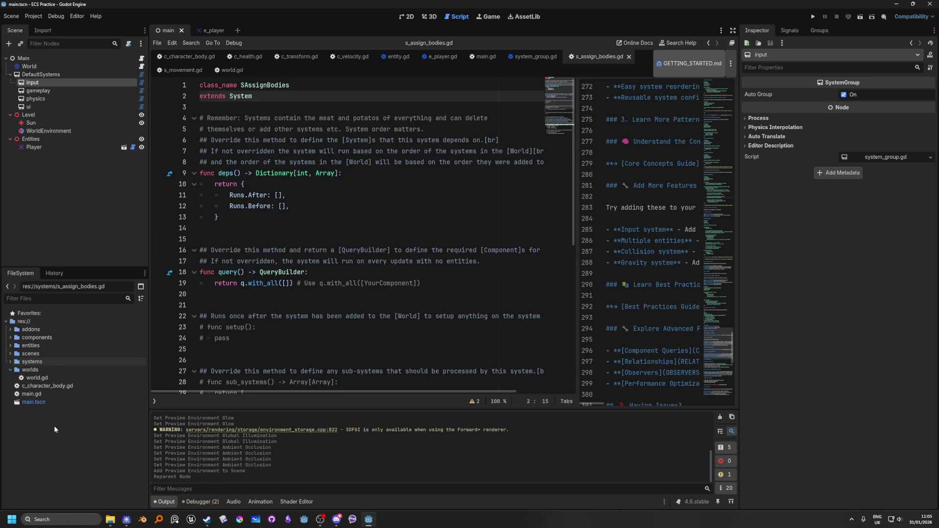
click(49, 322)
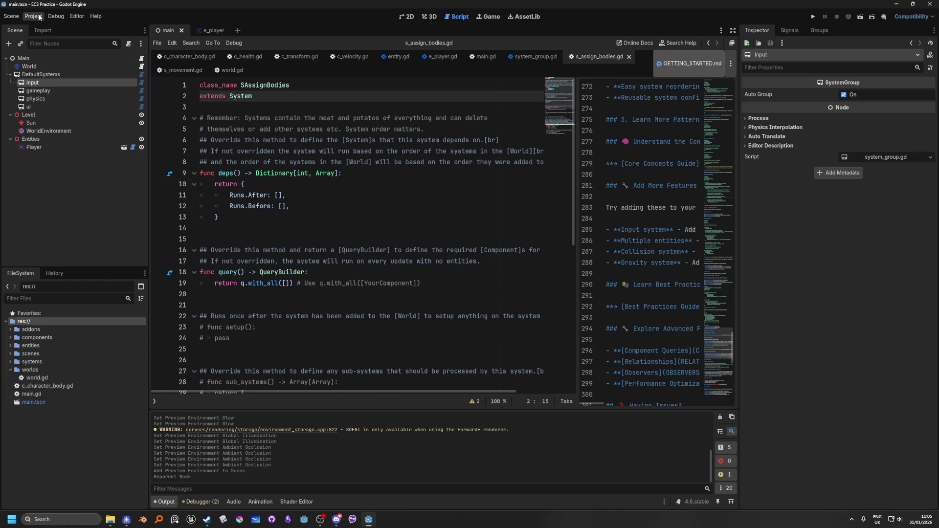
click(61, 18)
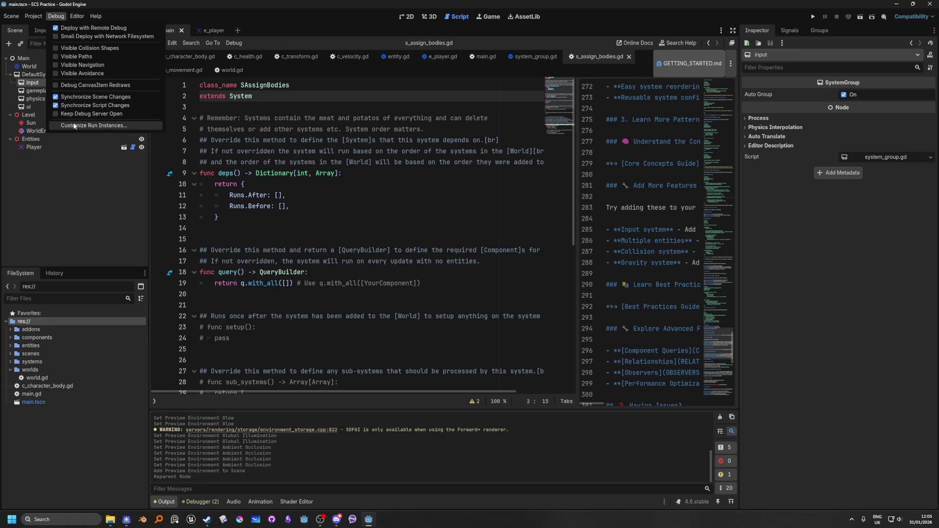
mouse_move(83, 19)
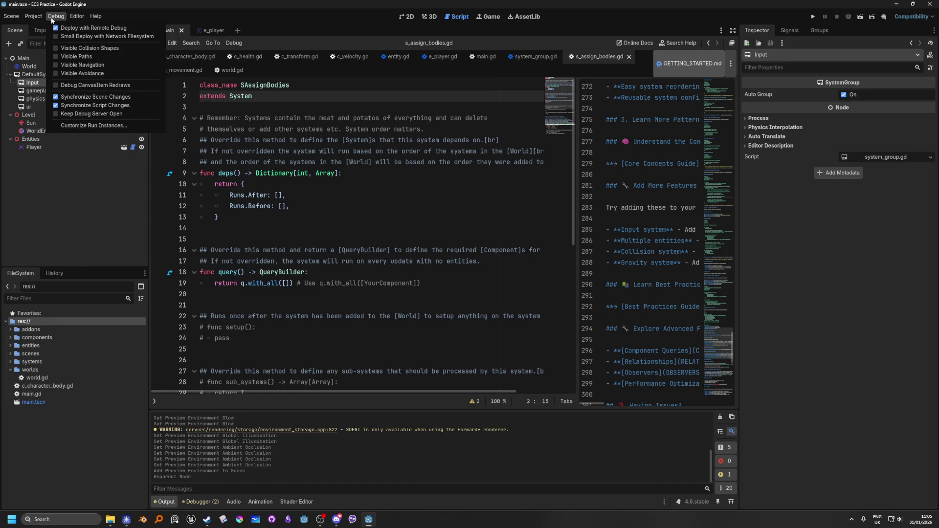
click(28, 16)
click(94, 17)
click(101, 28)
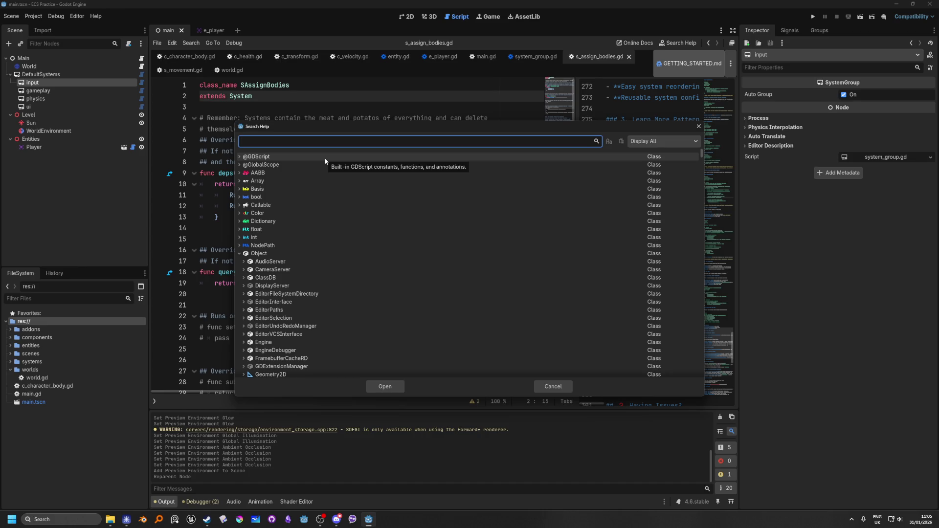
text(script_t)
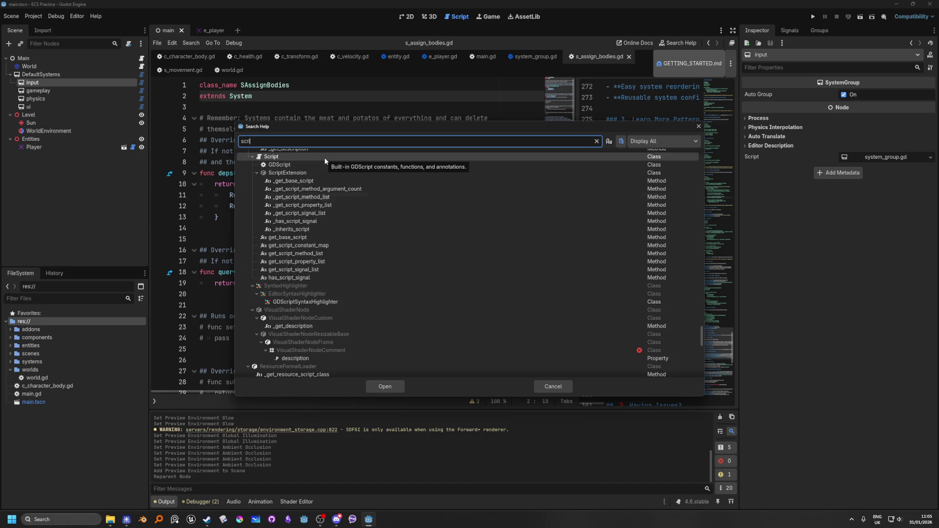
text(emp)
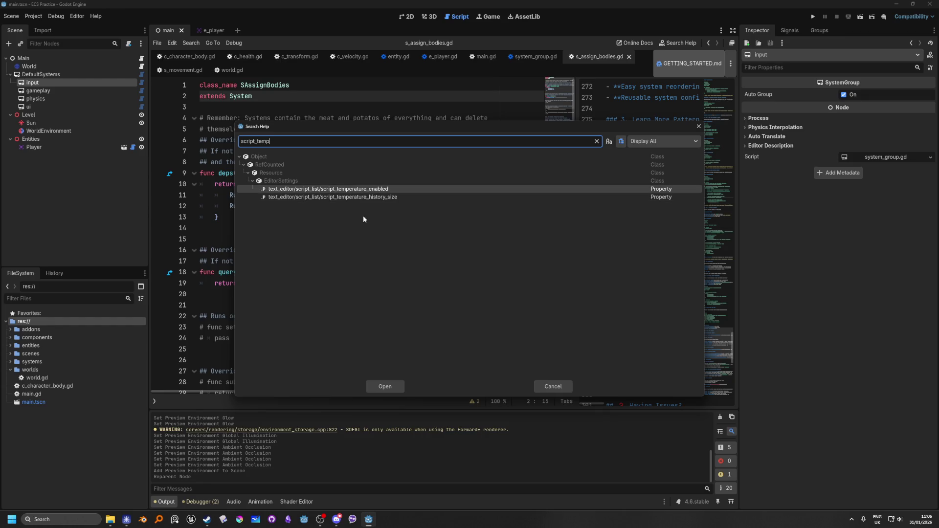
click(699, 126)
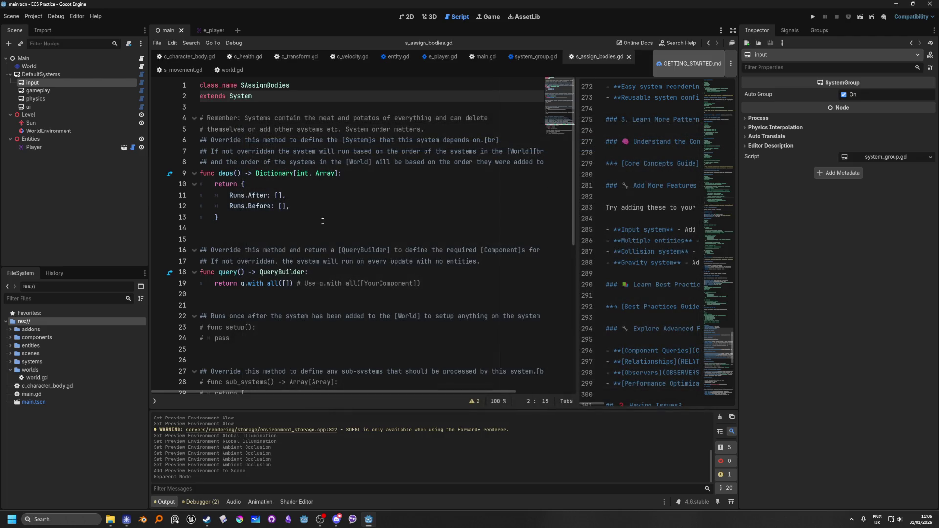
click(319, 261)
scroll(274, 254, down, 2)
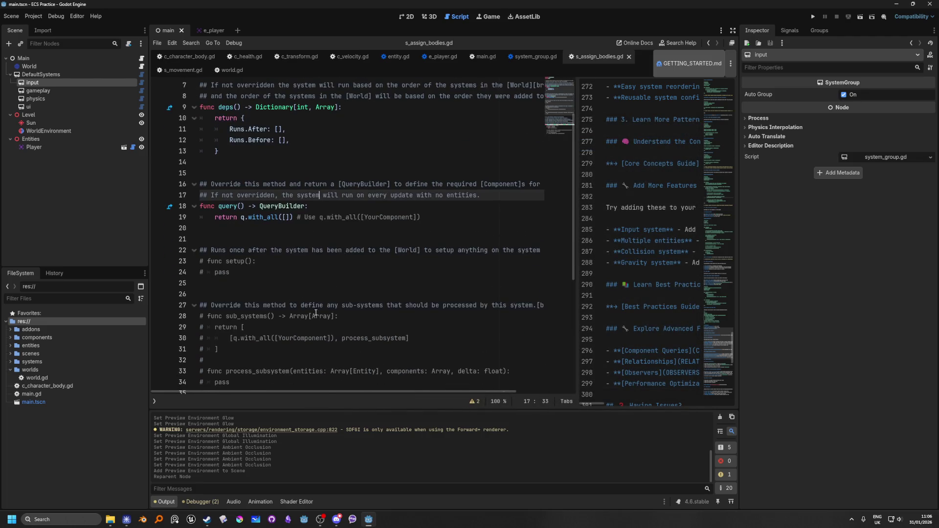
scroll(235, 243, up, 2)
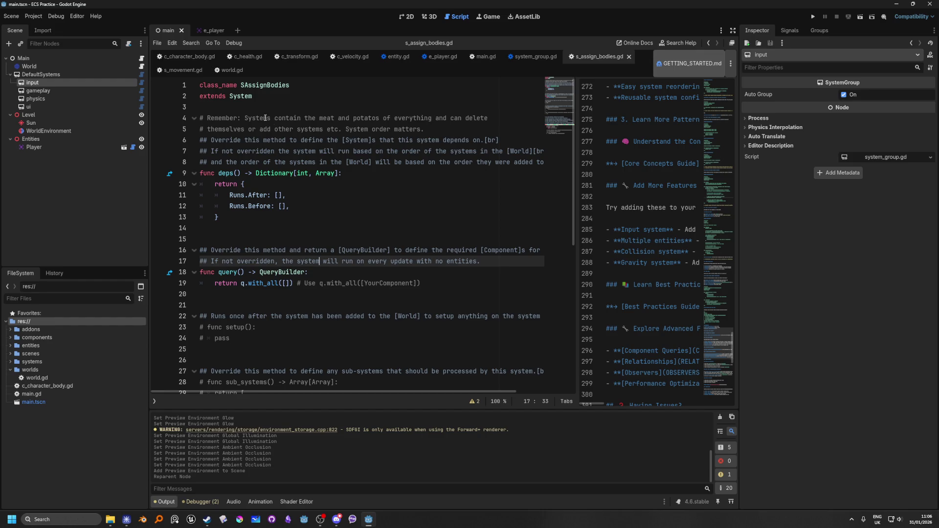
click(263, 98)
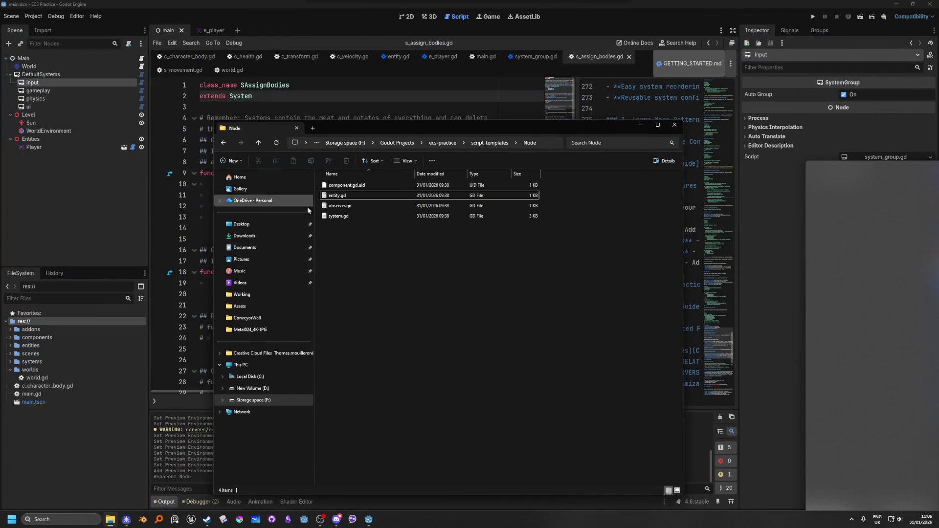
Glance at the system.gd template, then remove the stray system.gd from res://.
click(343, 217)
double_click(342, 217)
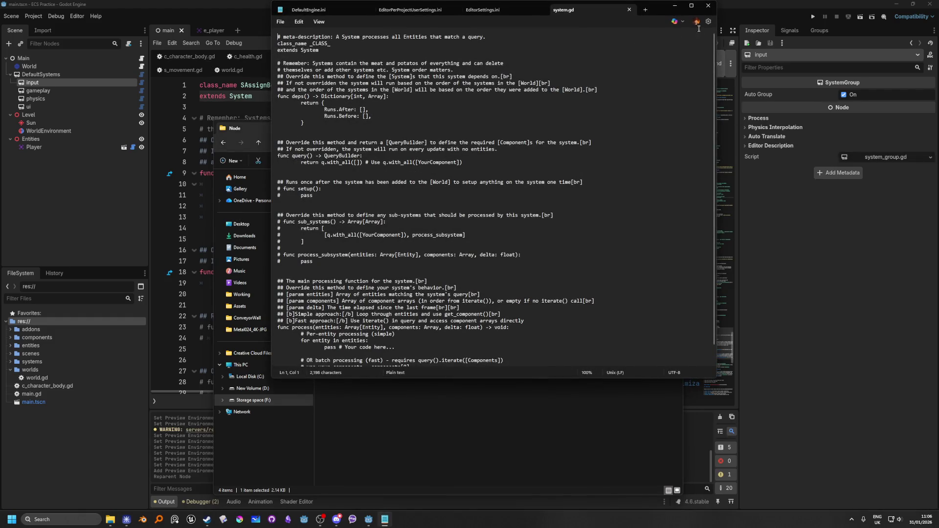
click(708, 6)
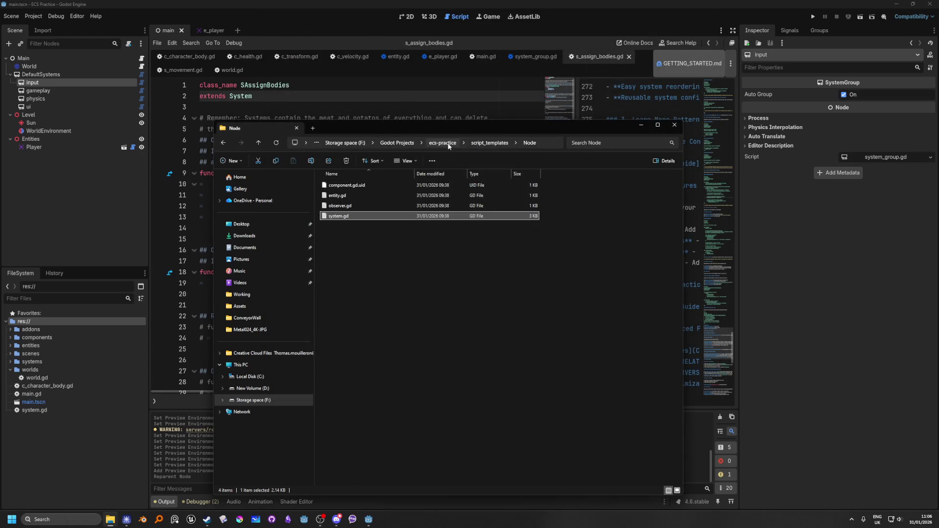
click(75, 412)
key(Delete)
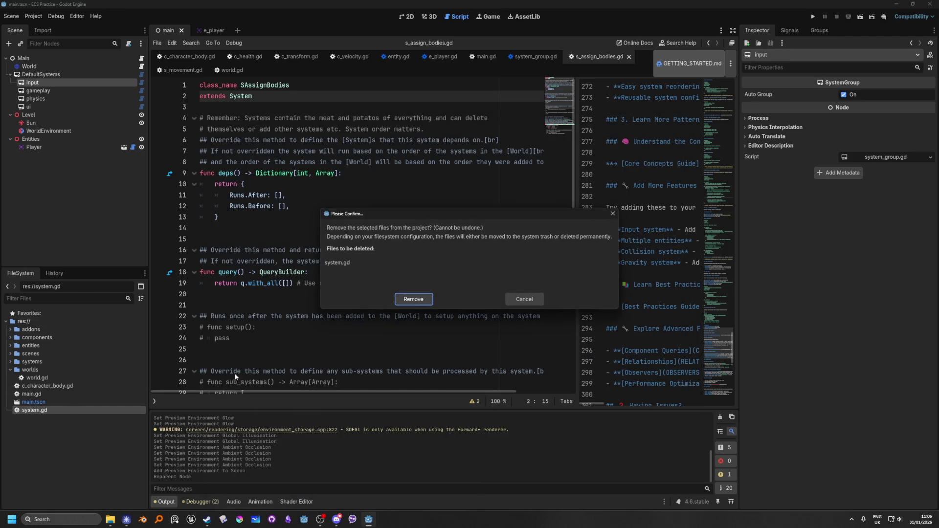
click(409, 313)
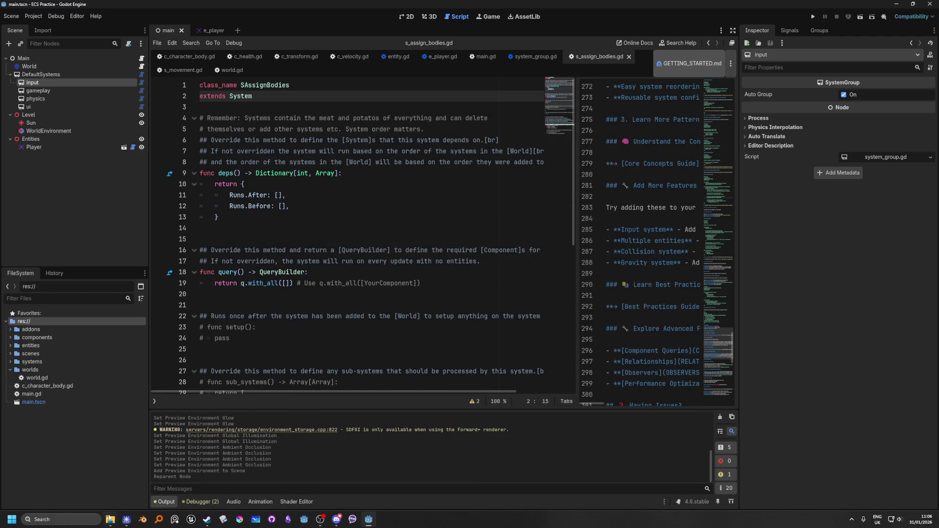
In File Explorer, go up to the ecs-practice folder and select script_templates.
click(110, 520)
click(419, 316)
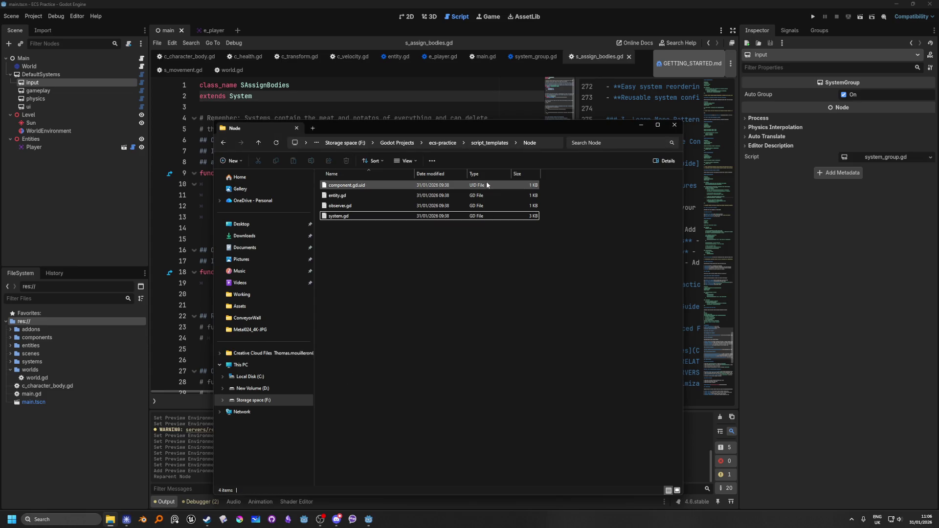
click(441, 143)
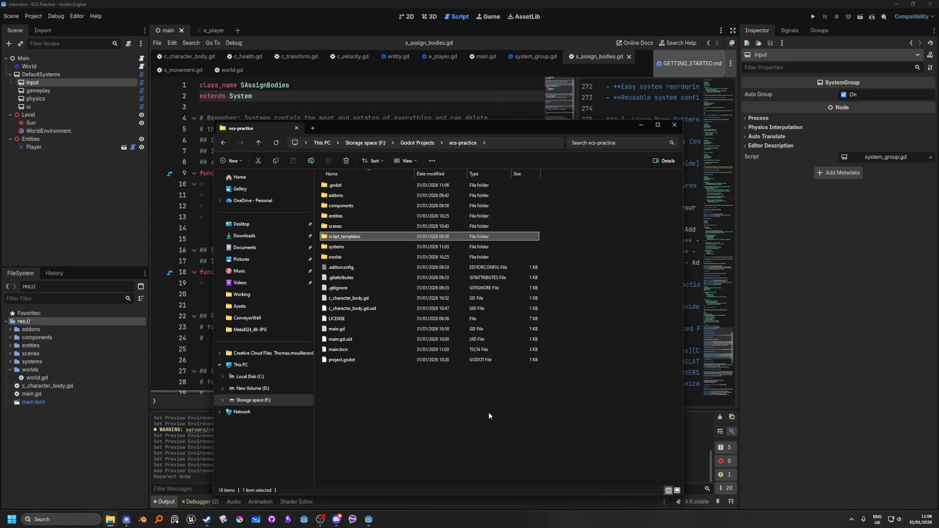
click(364, 237)
key(alt+Tab)
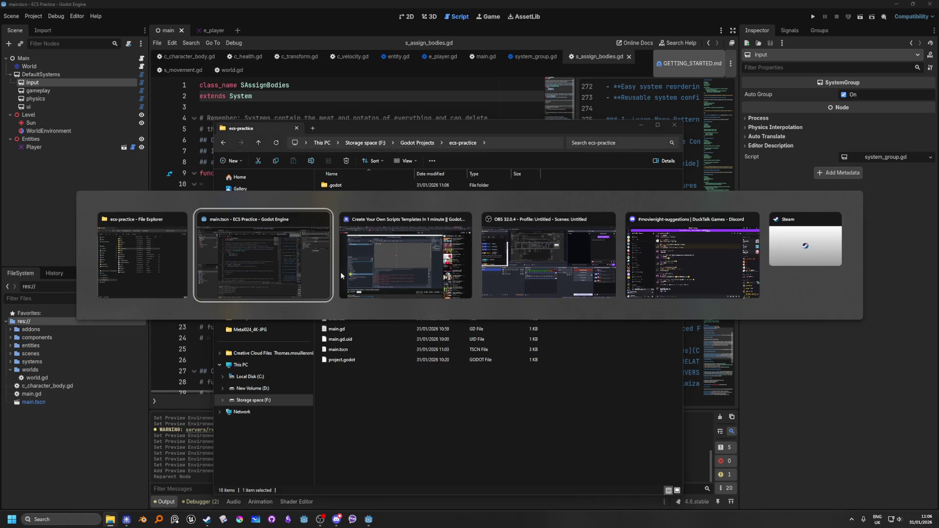
Expand the '4 replies' thread under a tutorial comment, then start a new blank tab.
scroll(104, 387, down, 4)
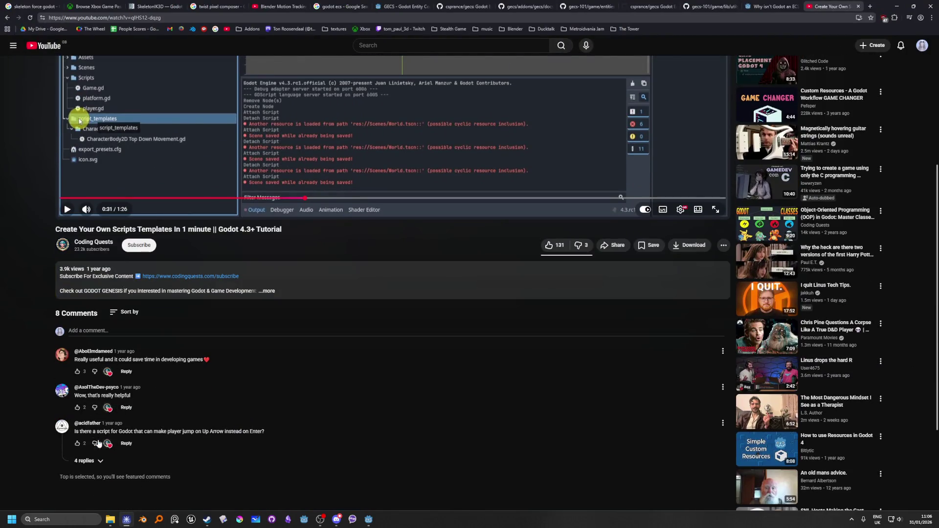
click(93, 463)
scroll(323, 440, down, 3)
scroll(418, 439, up, 5)
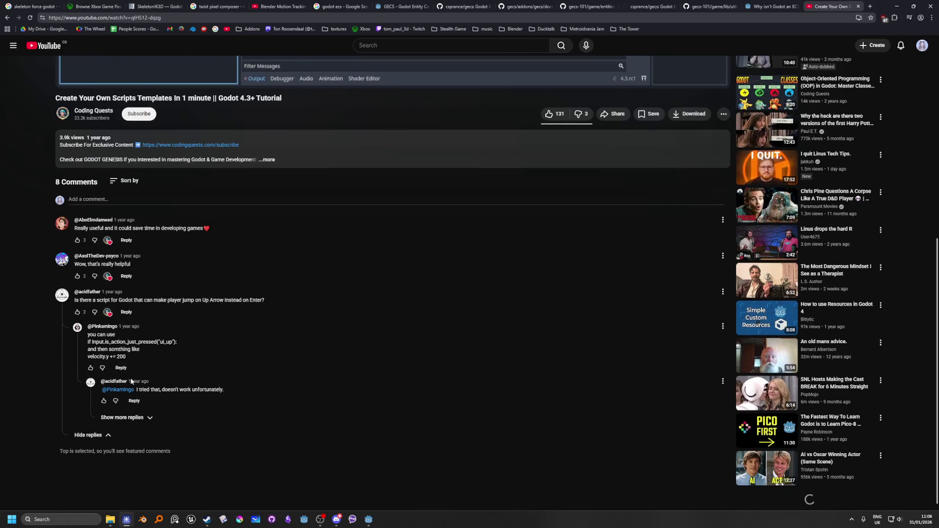
scroll(372, 485, up, 3)
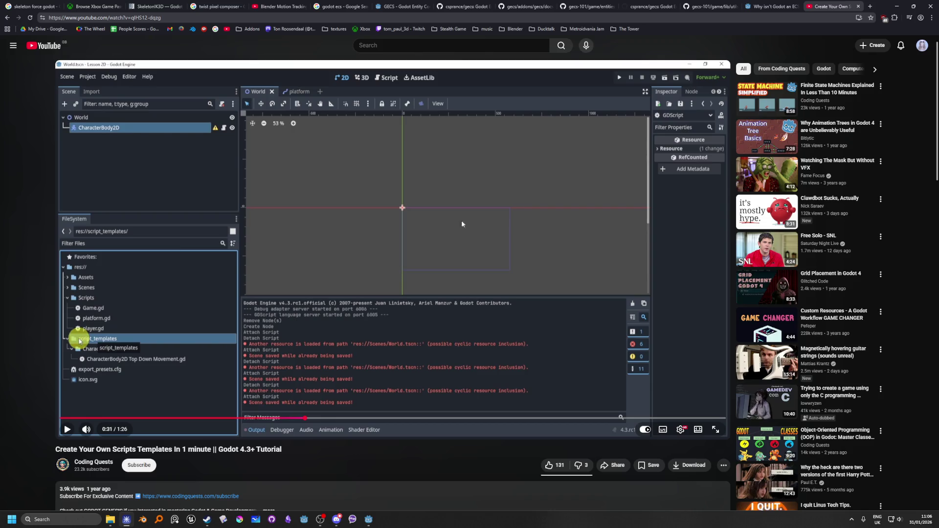
click(874, 7)
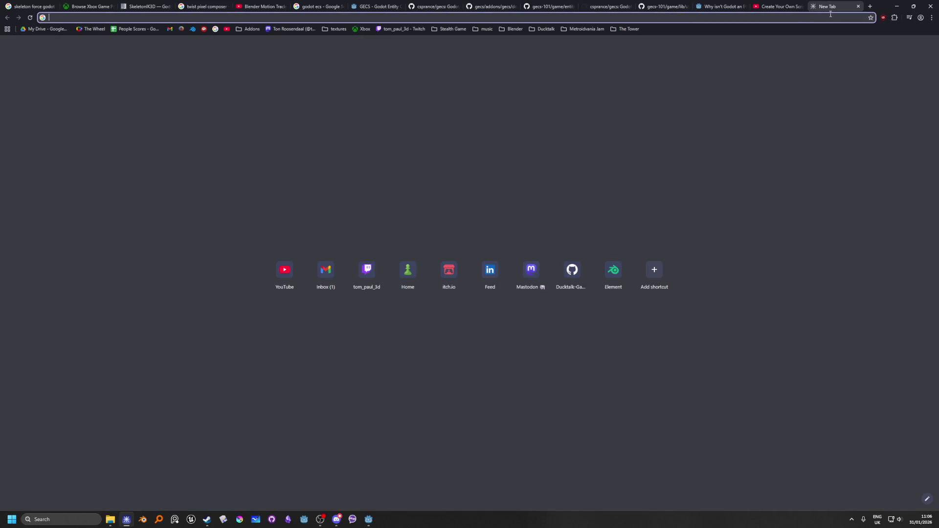
Google 'show script templates folder godot' and pick the Creating script templates docs result.
text(show script tem)
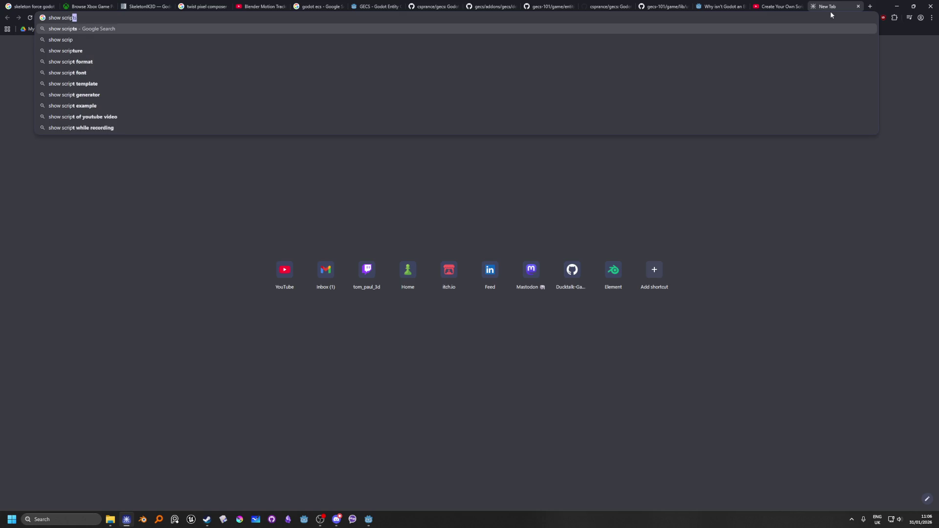
text(plates folder go)
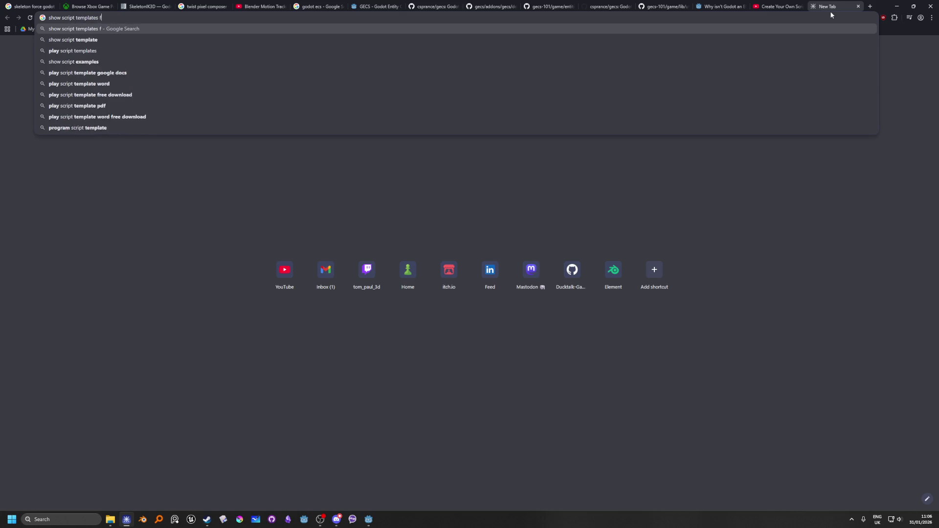
text(dot)
key(Return)
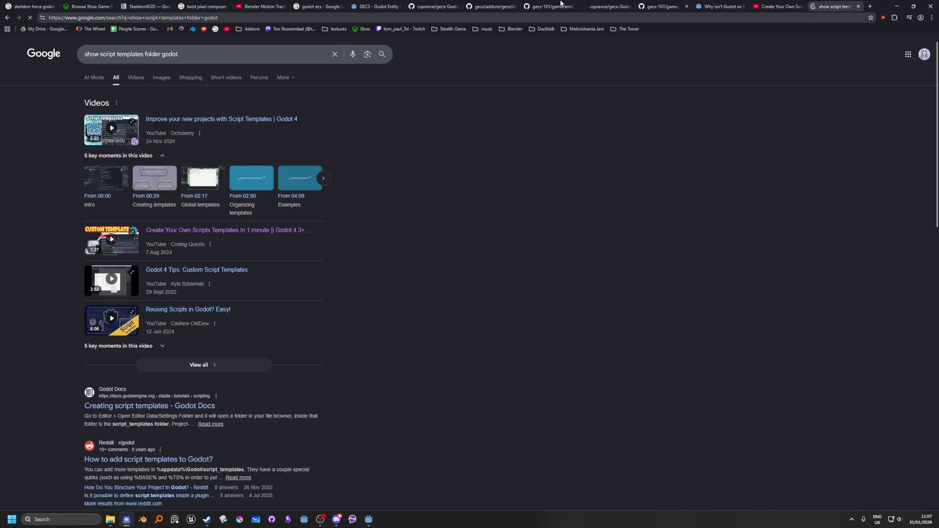
scroll(210, 166, down, 4)
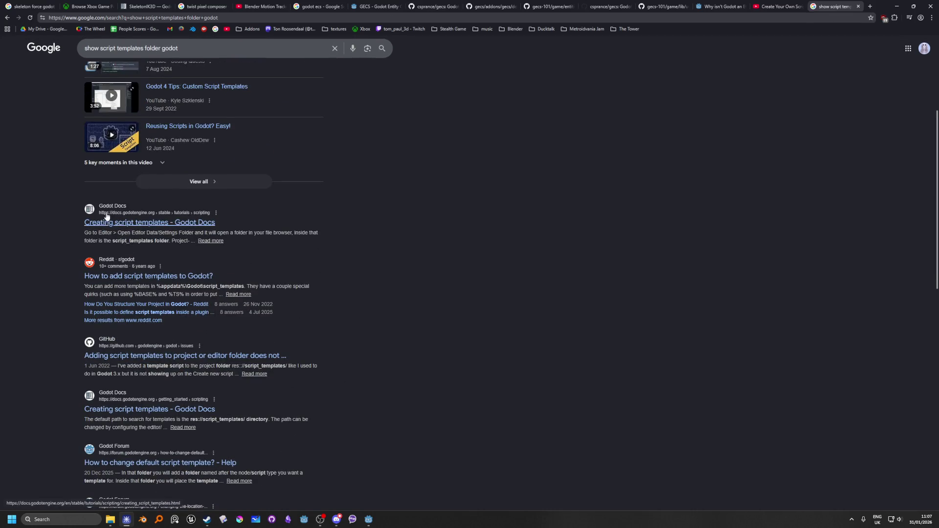
click(169, 223)
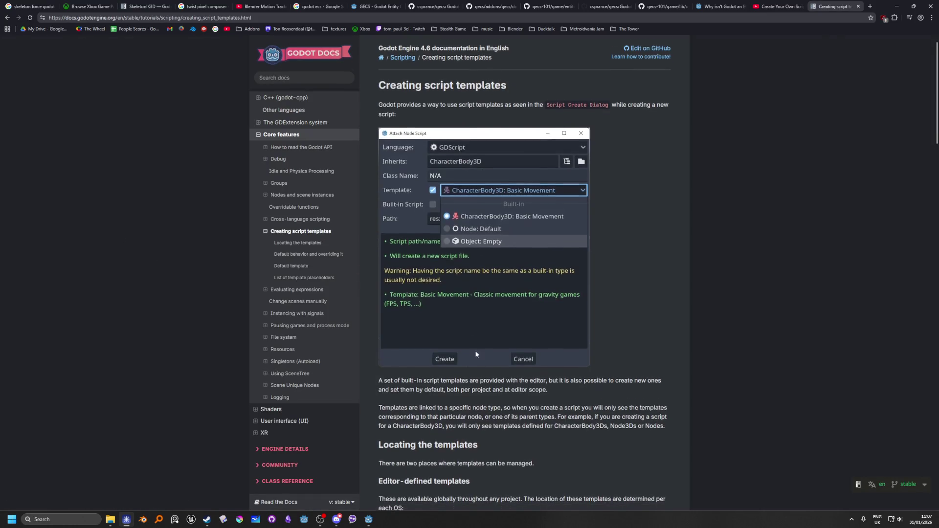
Read the Locating the templates section on project-defined templates, then return to File Explorer.
scroll(383, 292, down, 3)
scroll(384, 292, down, 1)
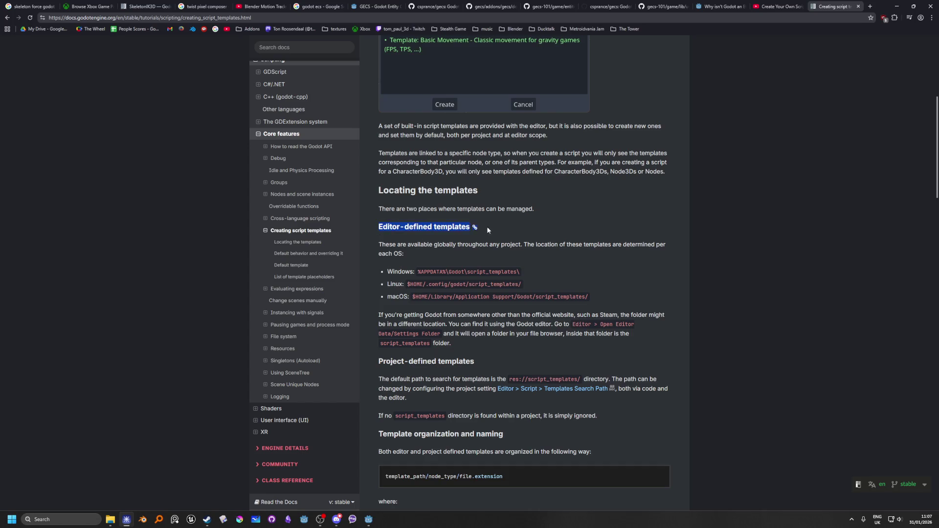
scroll(397, 268, down, 2)
mouse_move(378, 249)
mouse_down()
mouse_move(612, 290)
mouse_move(671, 322)
mouse_up()
click(427, 275)
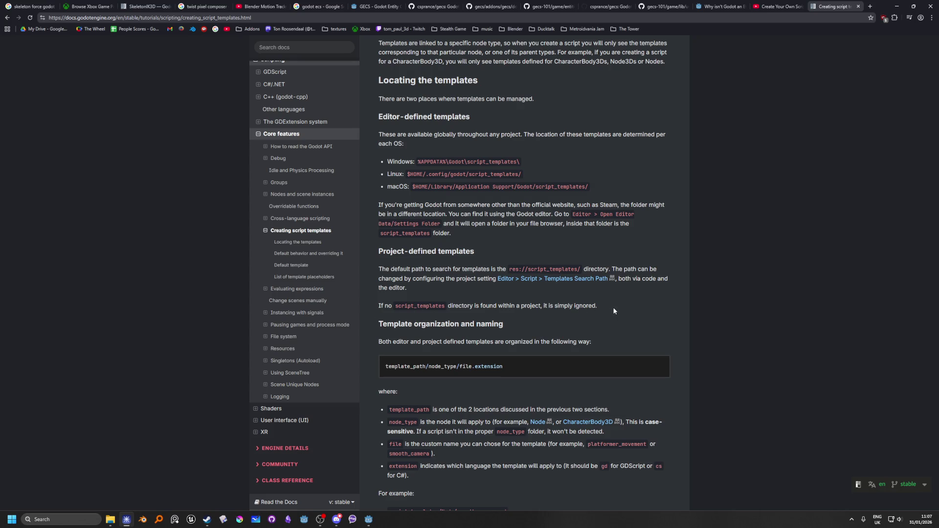
key(alt+Tab)
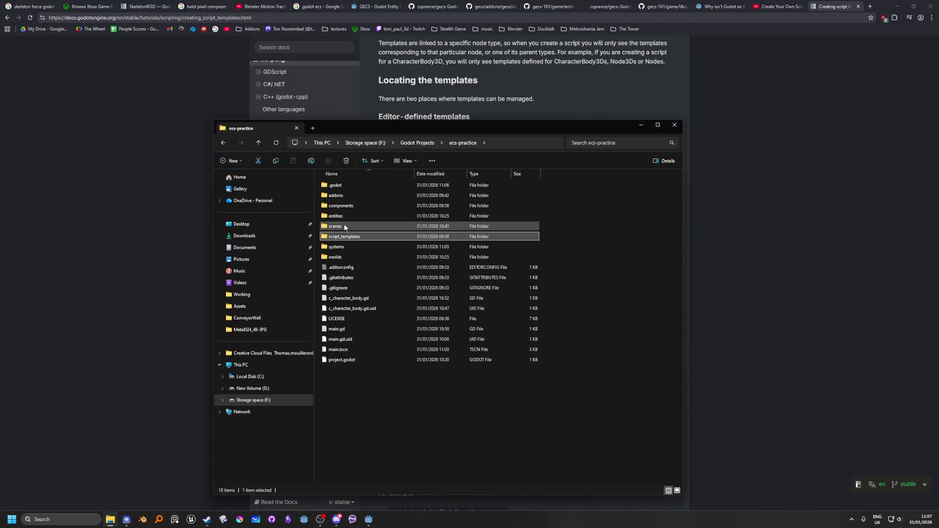
Delete .gdignore inside script_templates and bring the Godot editor back to the front.
double_click(344, 237)
click(346, 209)
key(Delete)
key(alt+Tab)
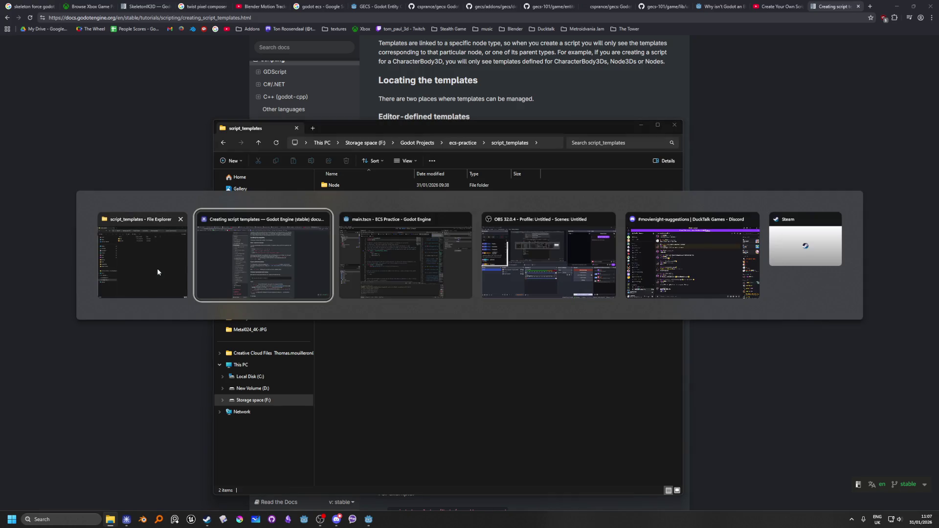
key(alt+Tab)
click(168, 260)
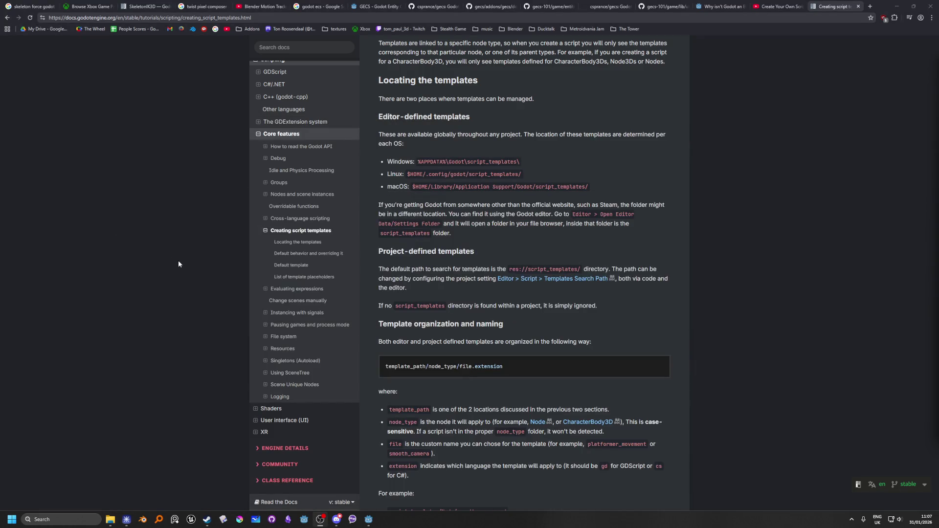
key(alt+Tab)
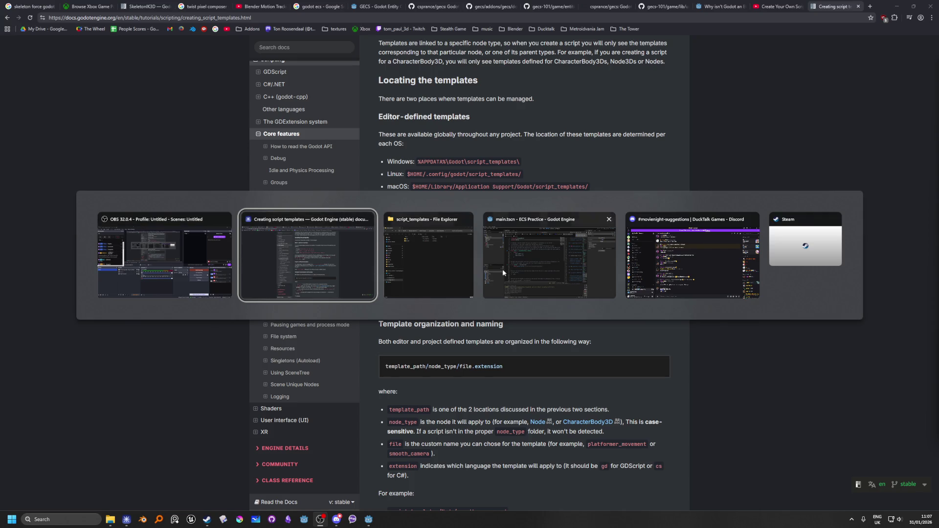
click(559, 245)
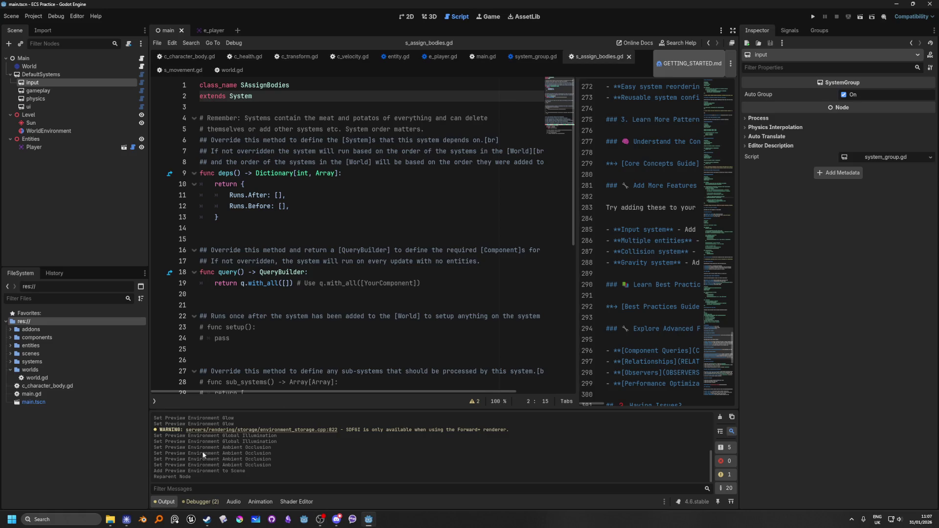
Look through the FileSystem context menu and the Project menu, then consult the docs.
right_click(49, 424)
click(43, 433)
click(30, 20)
click(65, 105)
key(alt+Tab)
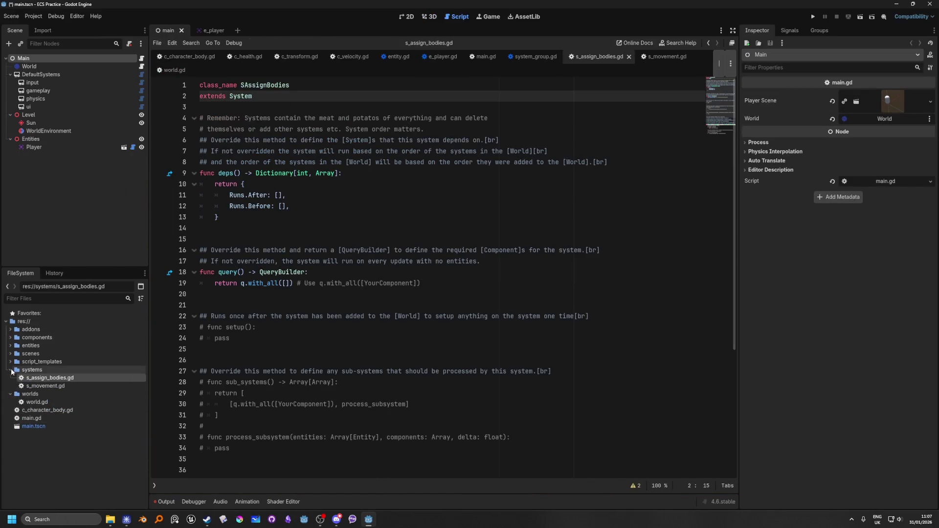
Expand script_templates, Node and Resource, and open the component.gd and system.gd templates.
click(10, 370)
click(10, 362)
click(14, 370)
click(14, 403)
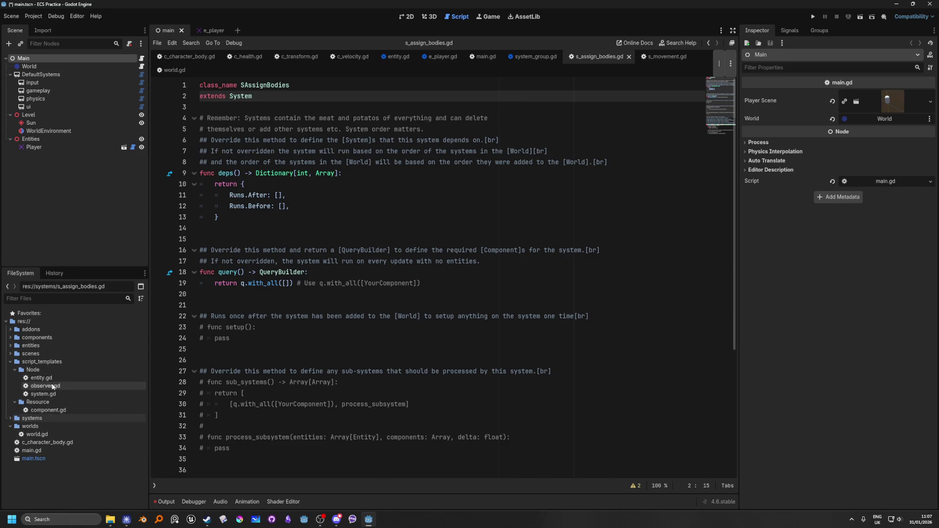
double_click(66, 409)
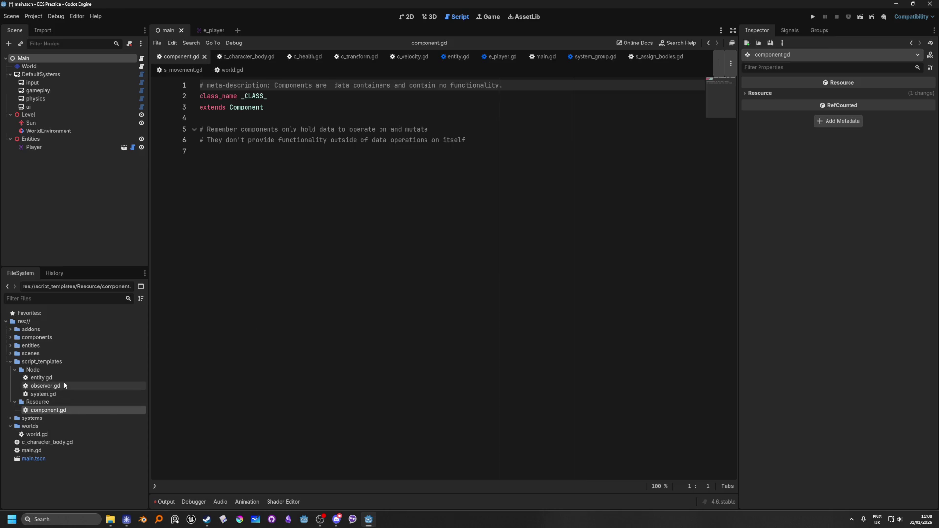
double_click(66, 394)
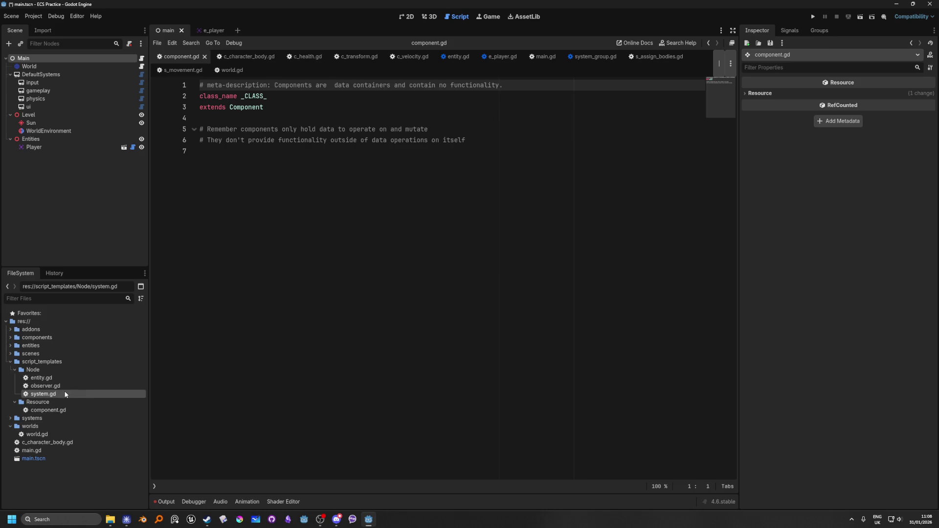
click(280, 100)
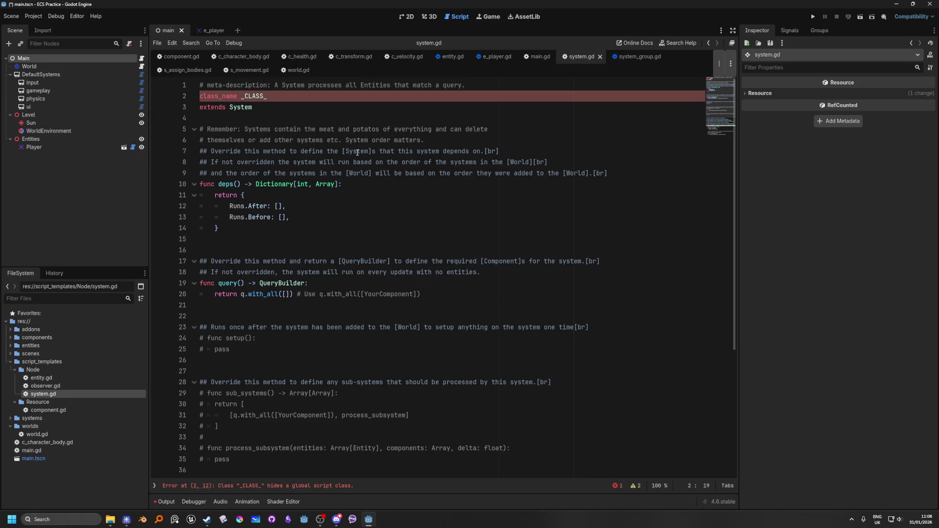
Uncomment the template's setup function and remove the stray character before func setup().
click(284, 109)
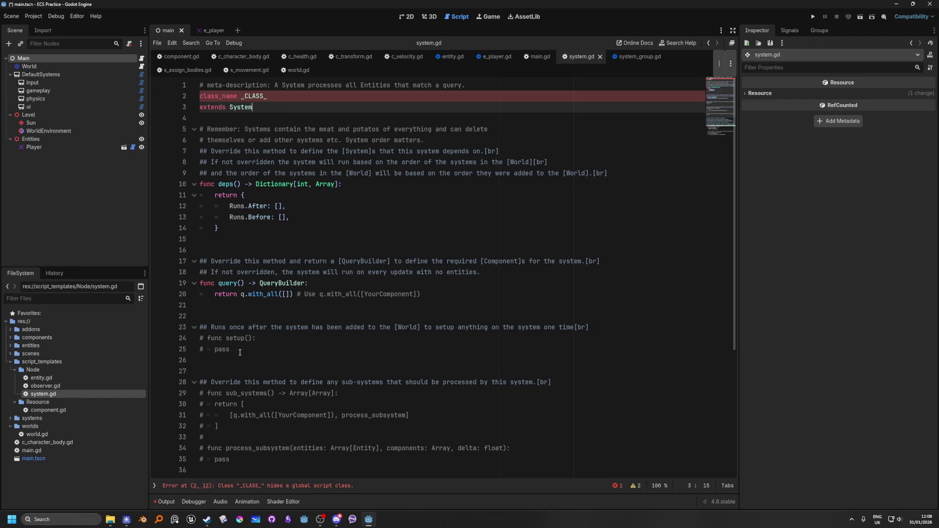
drag(240, 352, 201, 338)
key(ctrl+k)
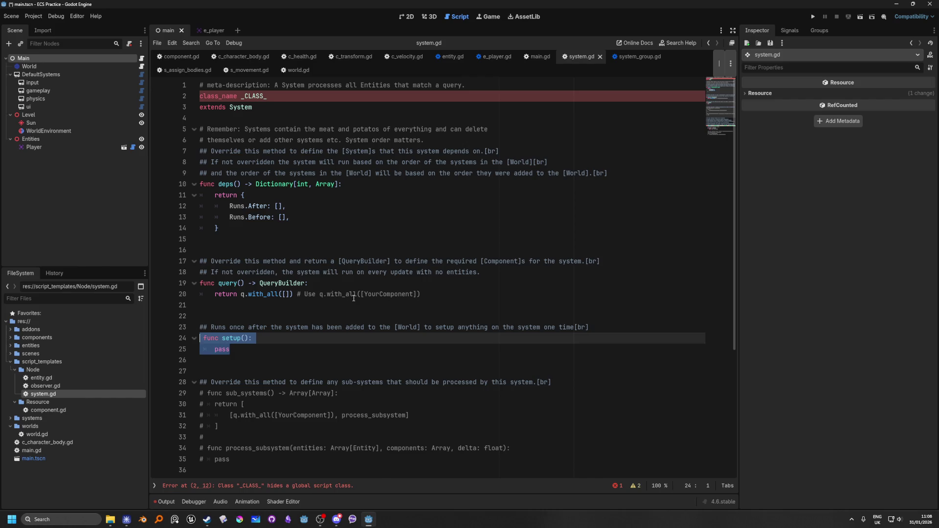
key(Down)
key(ctrl+shift+Right)
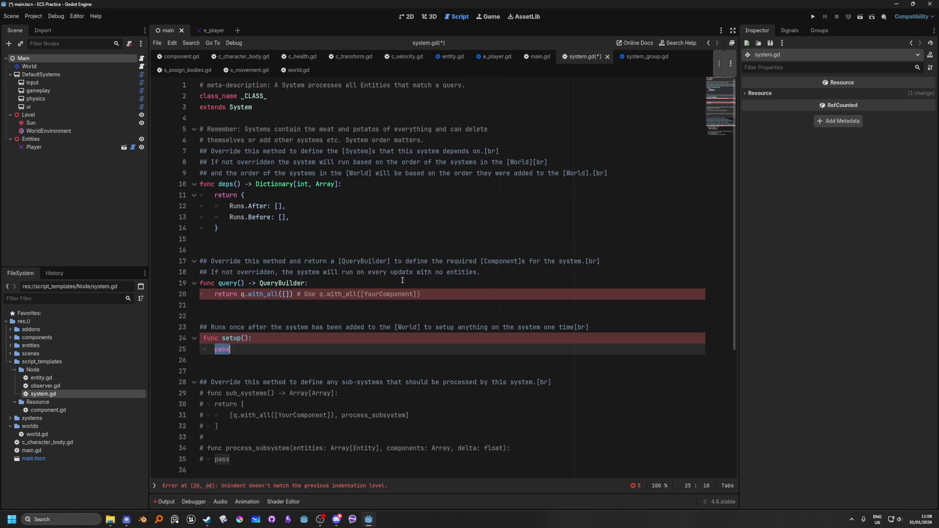
click(204, 338)
key(Delete)
drag(229, 349, 214, 351)
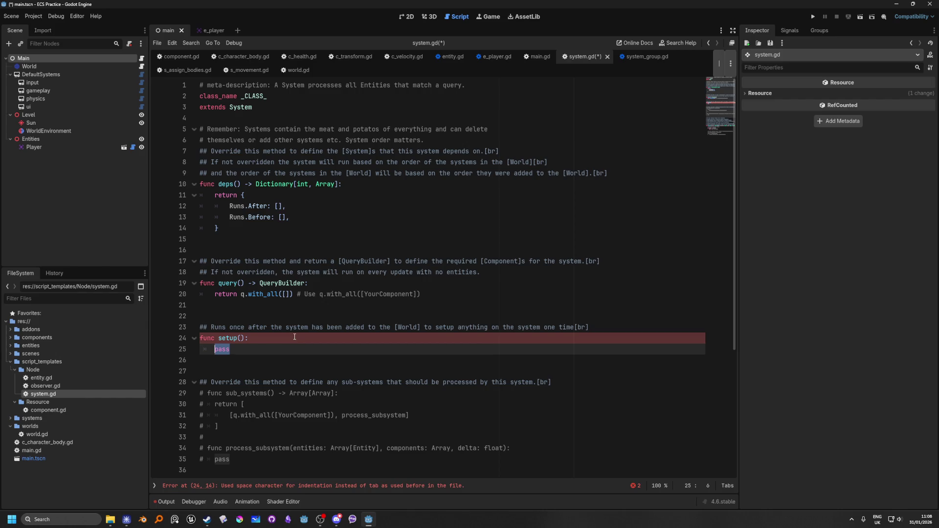
key(Up)
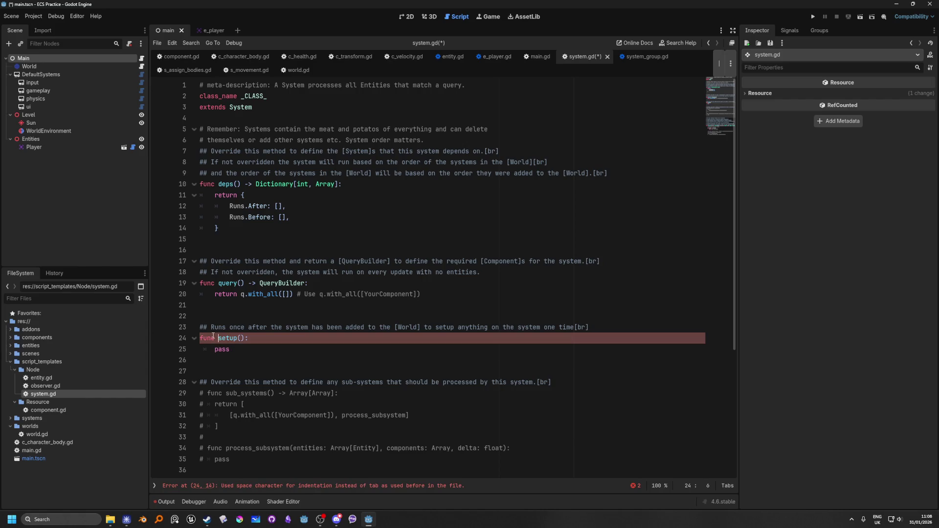
click(203, 318)
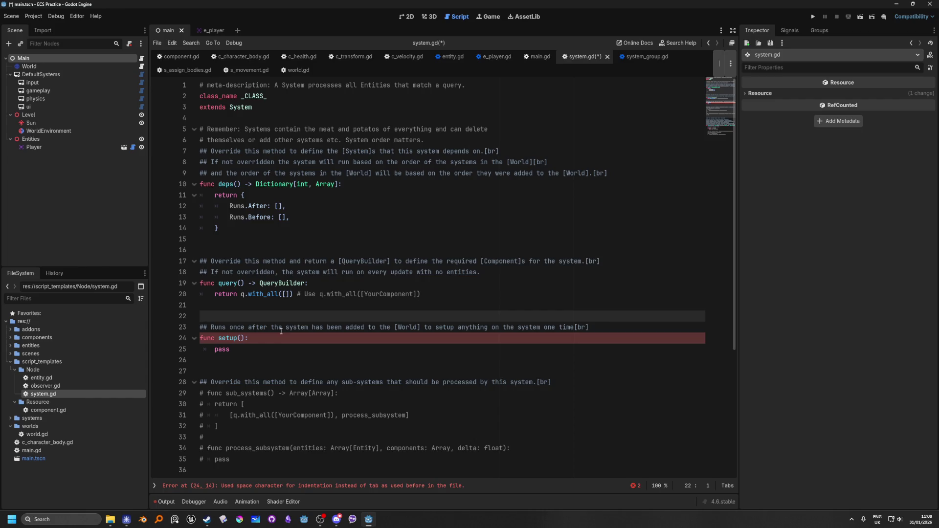
Replace setup()'s badly indented pass with a properly indented pass line.
scroll(282, 331, down, 2)
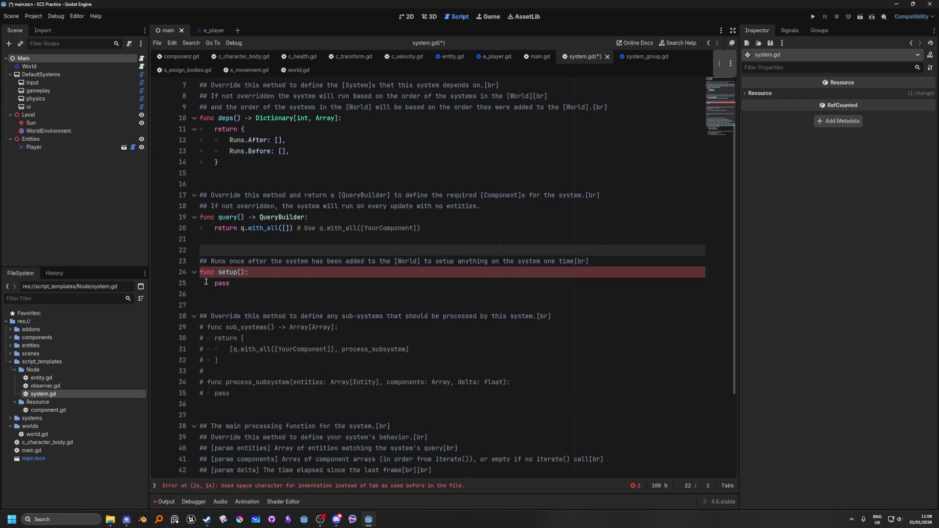
click(218, 276)
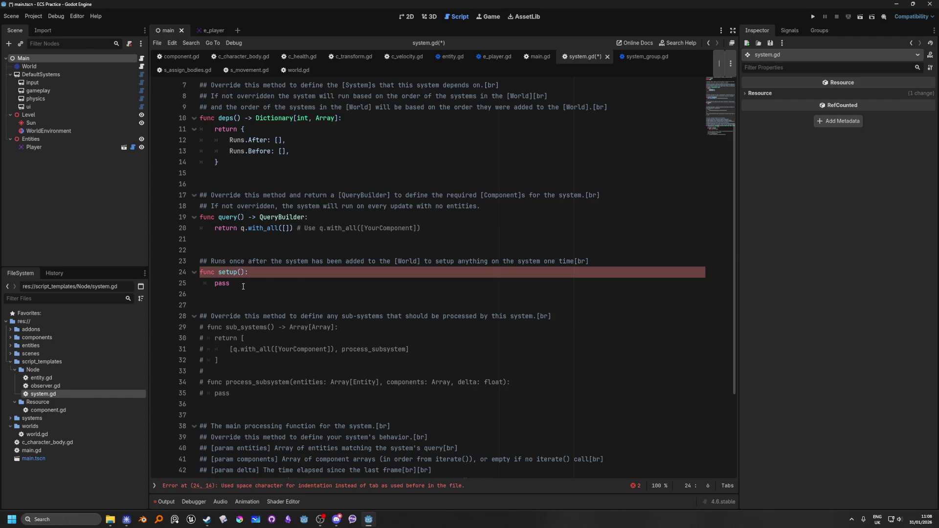
drag(242, 285, 175, 284)
key(BackSpace)
key(BackSpace)
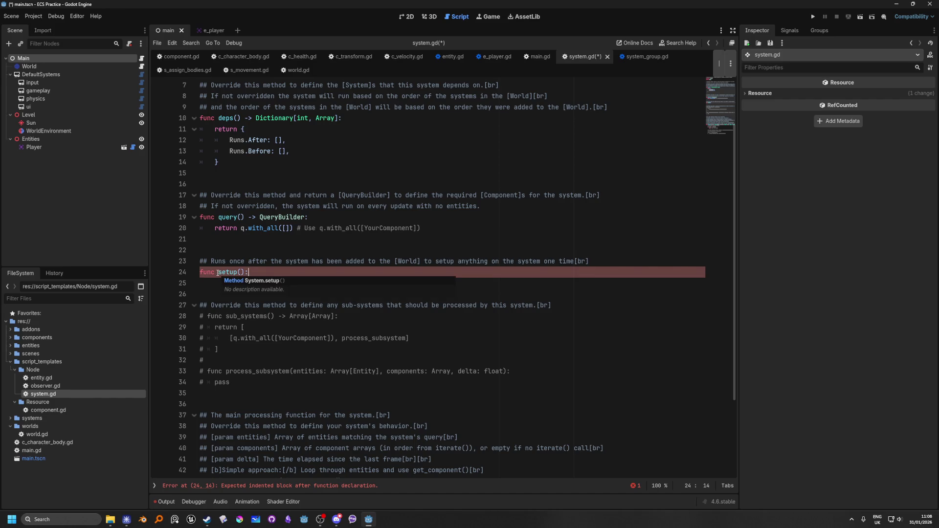
key(Home)
key(BackSpace)
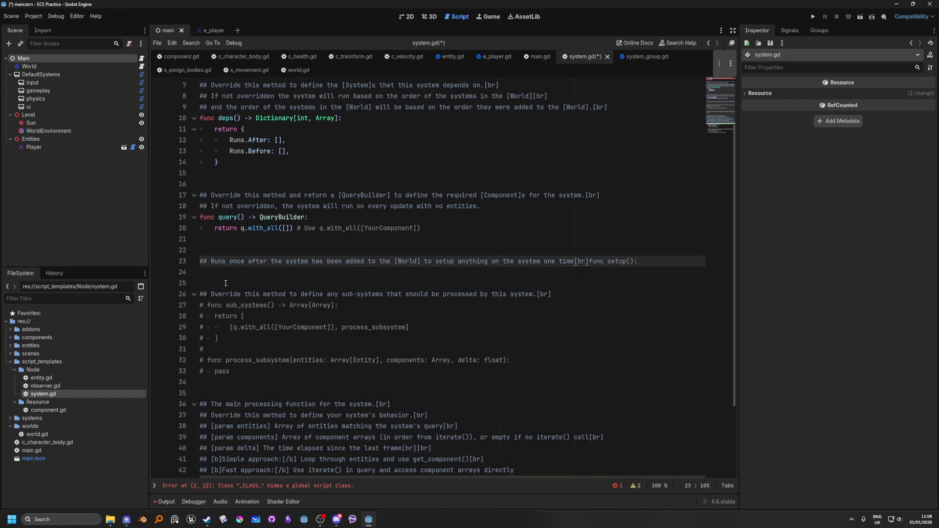
key(Return)
click(265, 277)
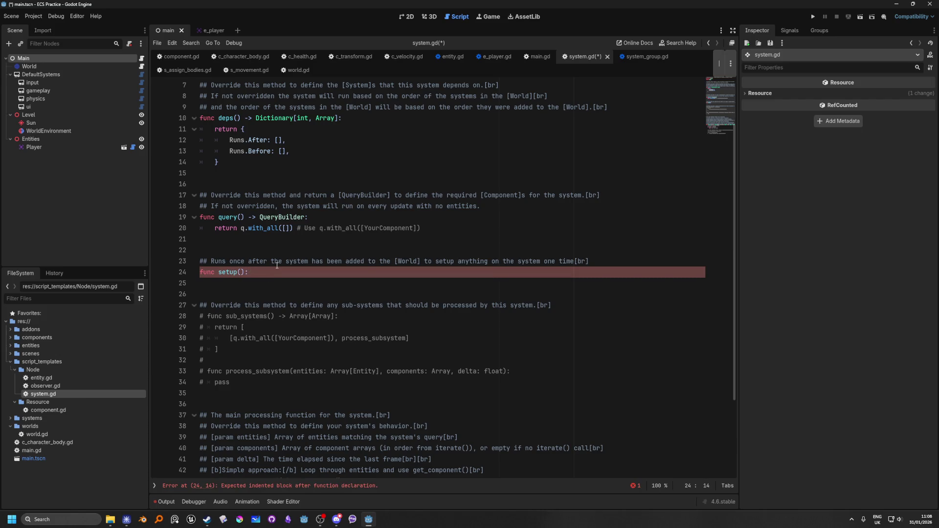
key(Return)
text(pass)
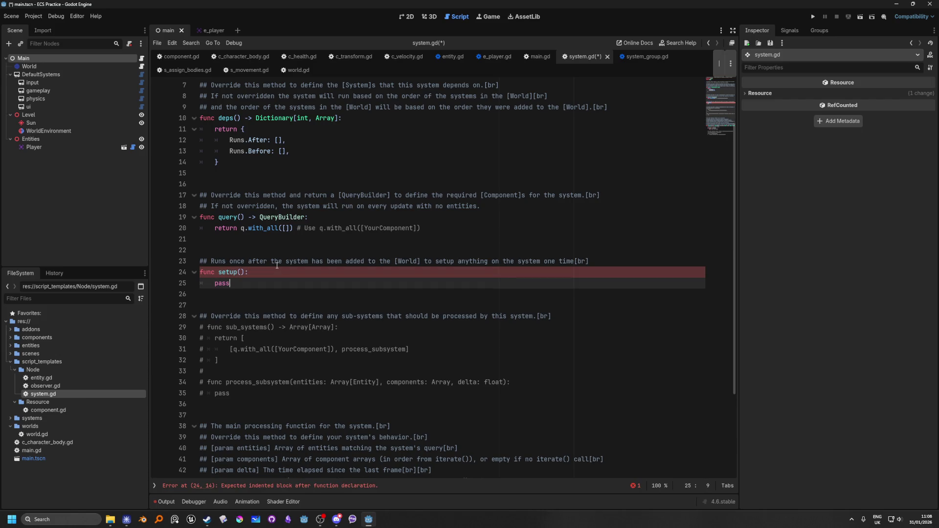
Change setup()'s body from pass to group = "".
click(338, 196)
double_click(243, 282)
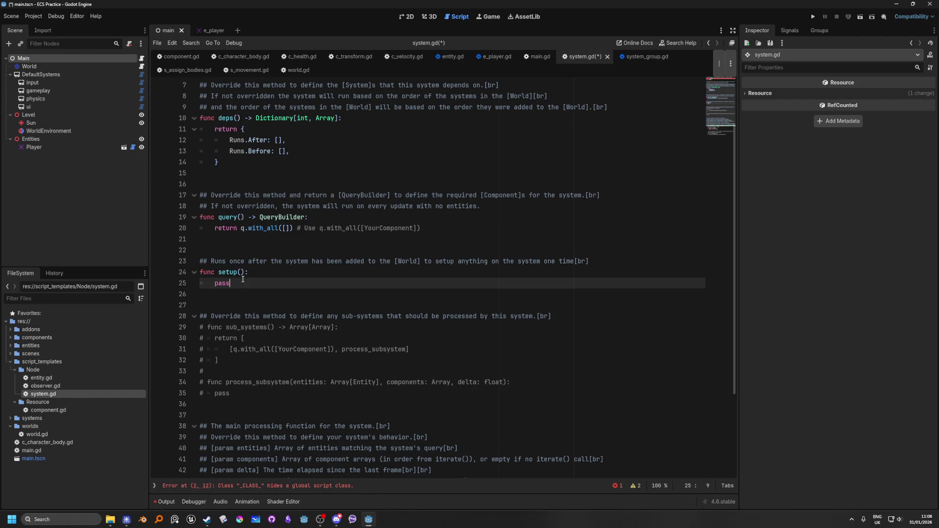
text(group = )
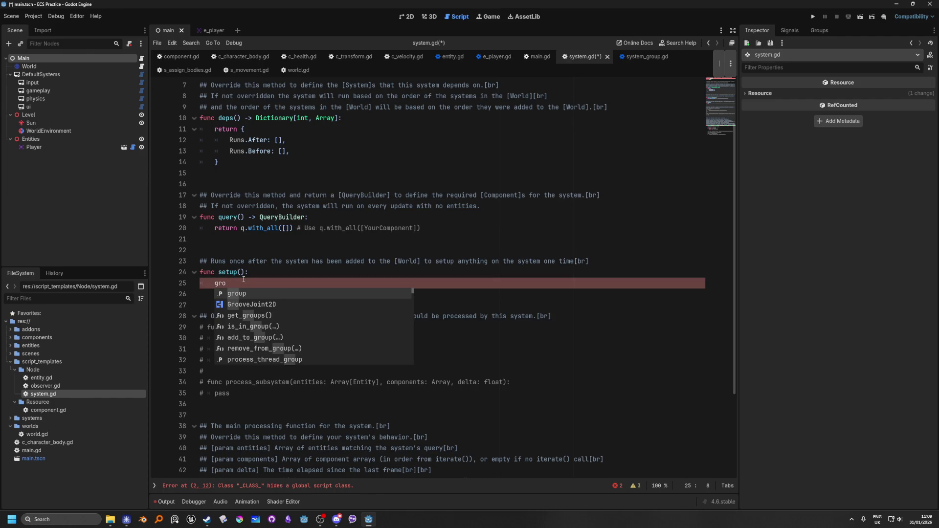
text("")
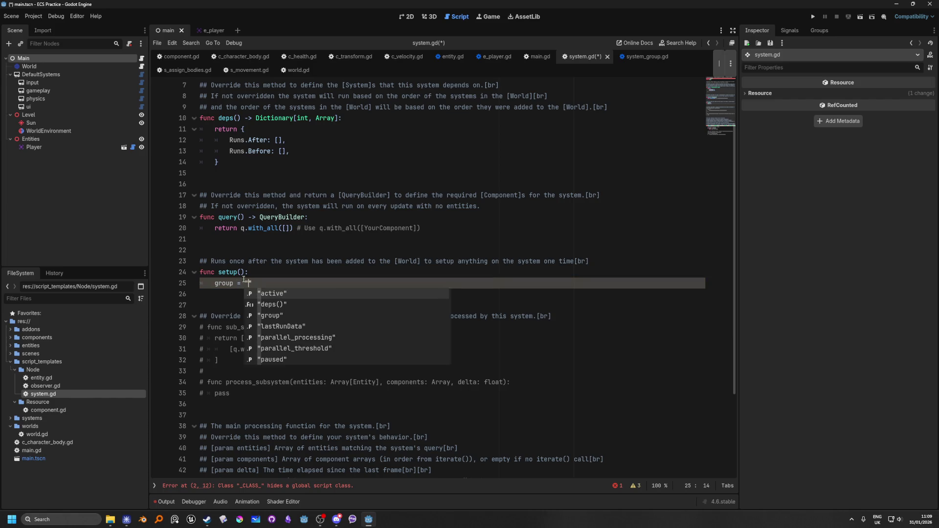
click(353, 196)
click(330, 277)
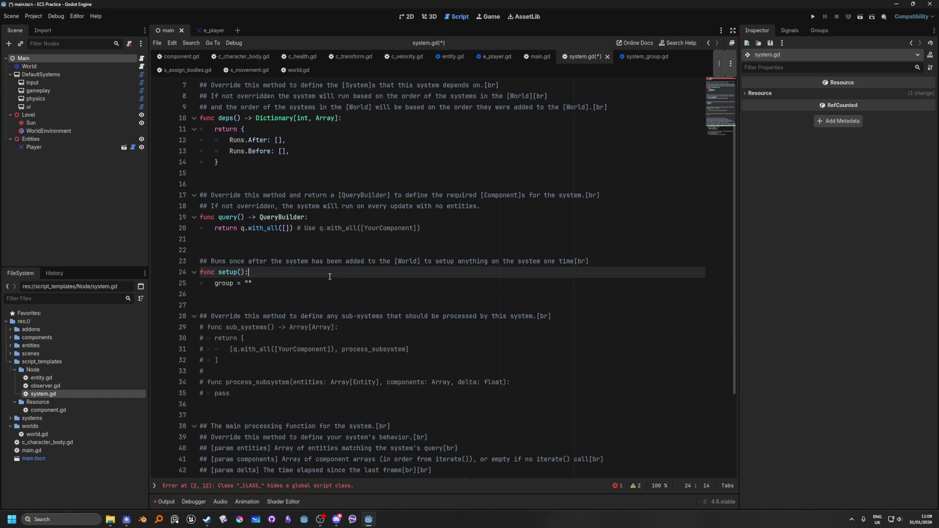
Delete the '## Runs once…' comment above setup and select the comment above query().
click(592, 261)
key(shift+Home)
key(BackSpace)
key(BackSpace)
key(BackSpace)
click(440, 218)
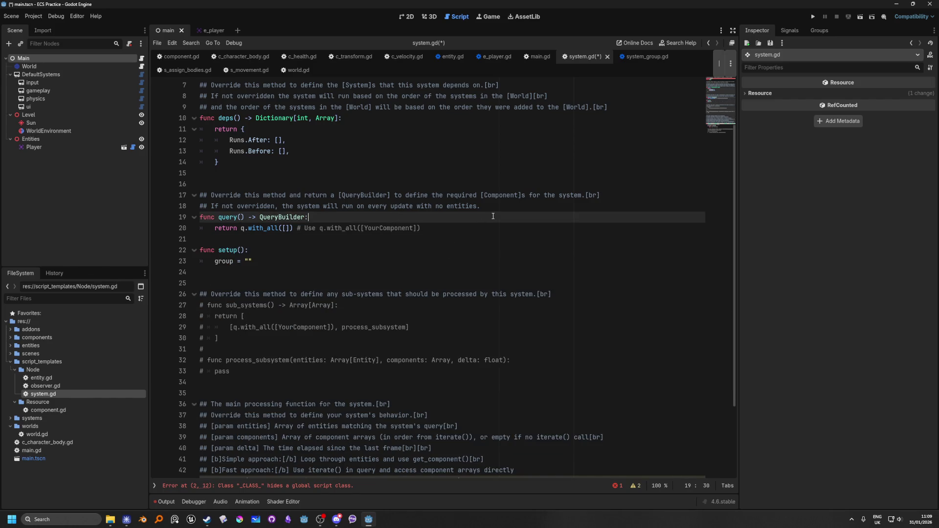
scroll(441, 293, up, 3)
drag(512, 269, 193, 250)
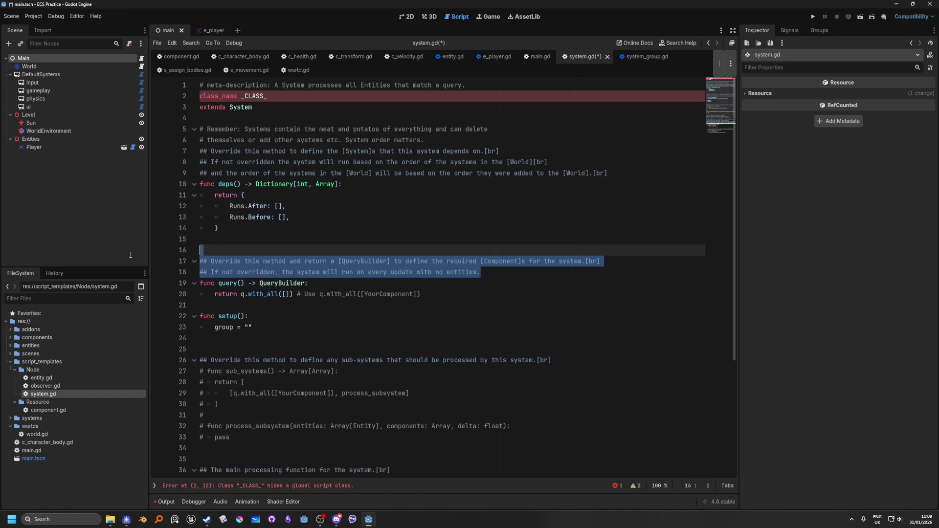
Delete the comment blocks above query() and deps(), then review the remaining template.
key(BackSpace)
key(BackSpace)
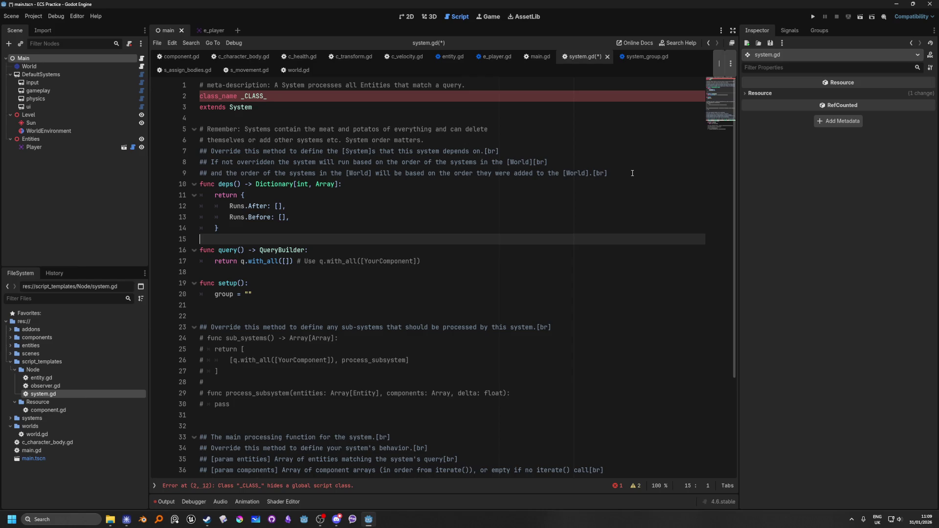
drag(632, 174, 200, 130)
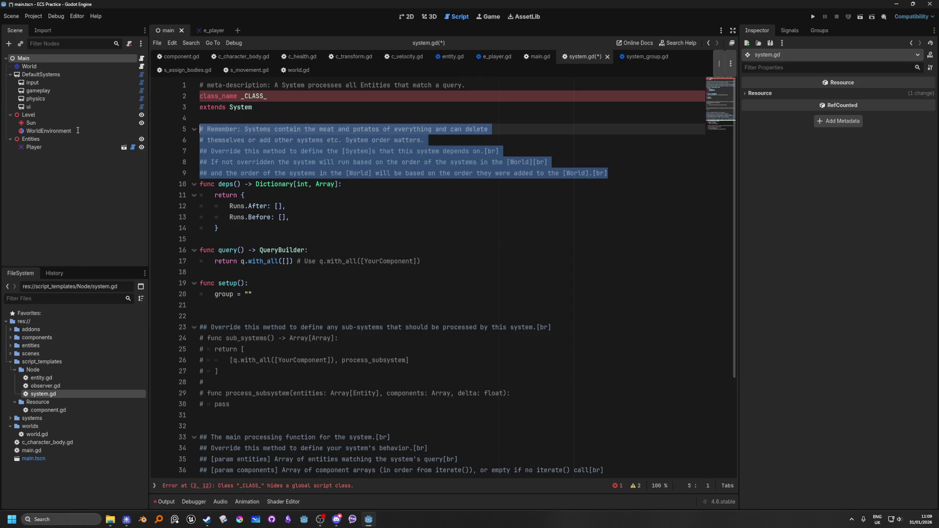
key(BackSpace)
key(BackSpace)
click(294, 173)
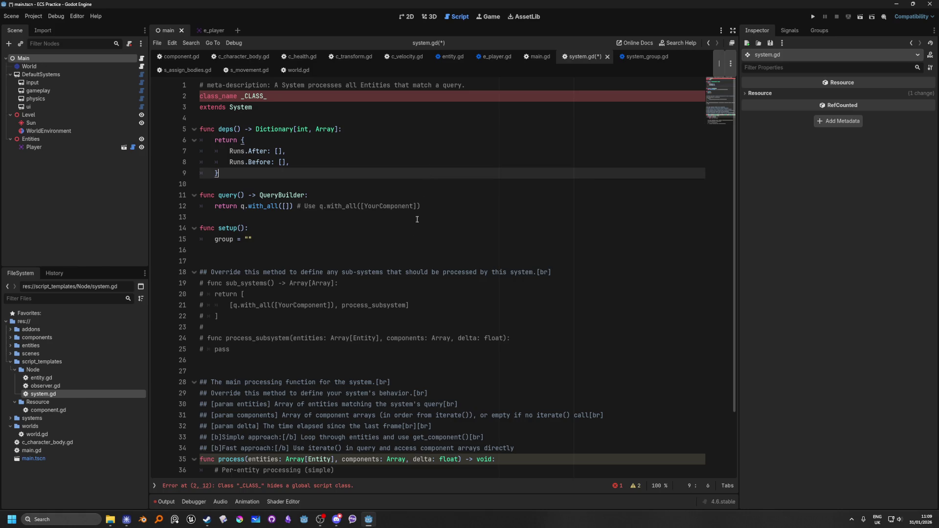
scroll(418, 310, down, 2)
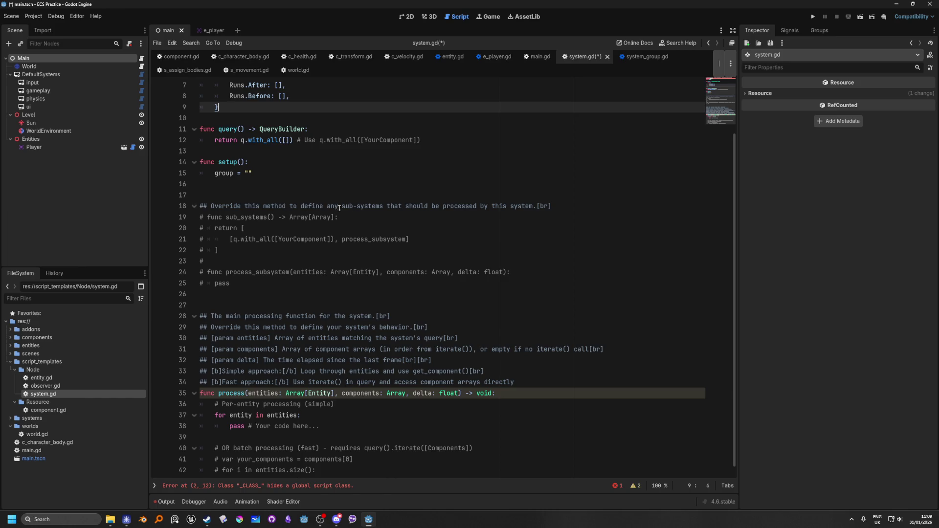
click(576, 206)
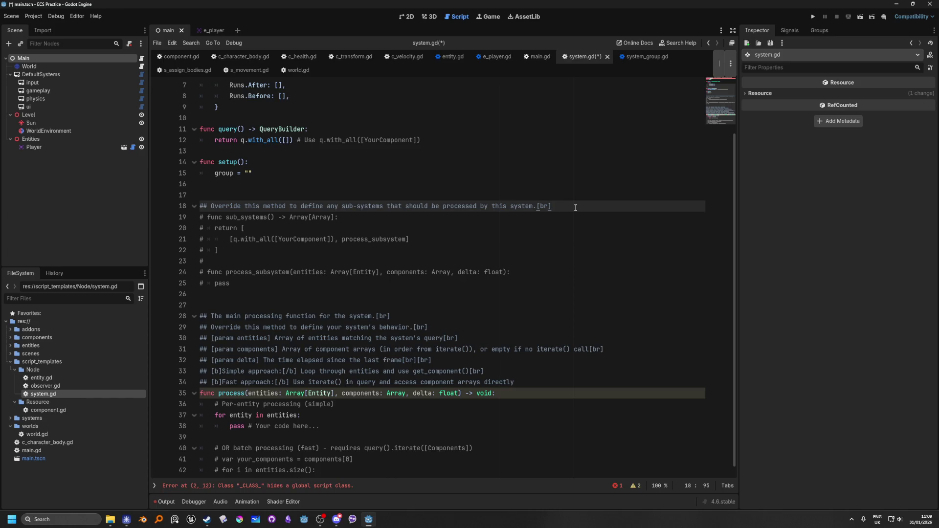
scroll(461, 236, down, 1)
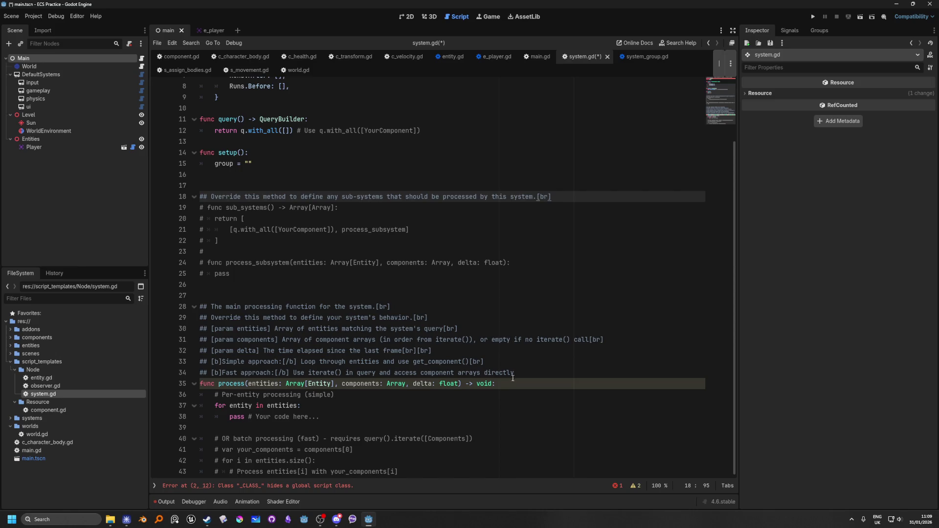
click(562, 375)
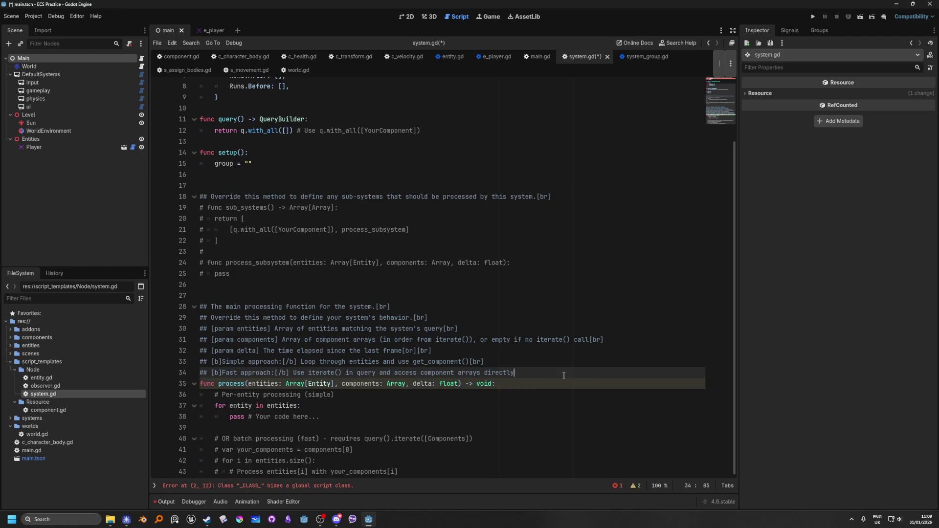
scroll(503, 327, up, 3)
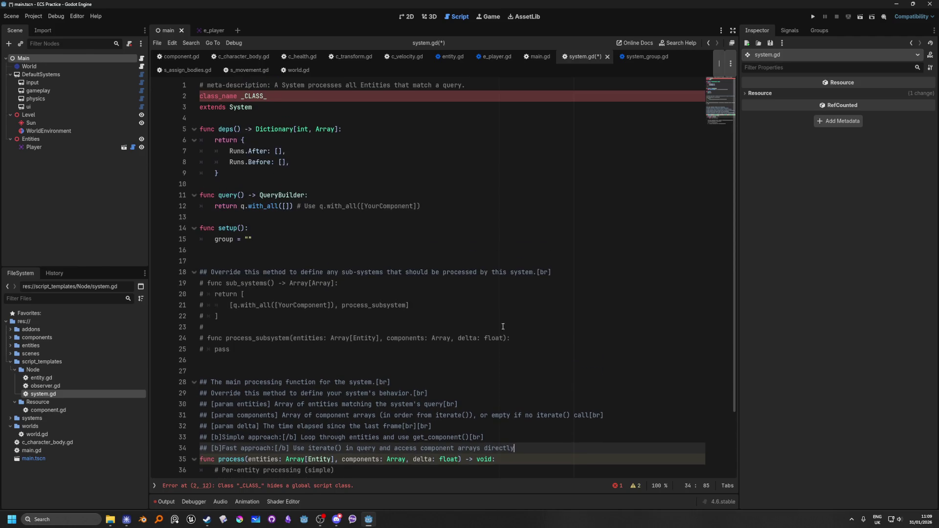
Save the system.gd template, collapse script_templates, and close the system.gd tab.
key(ctrl+s)
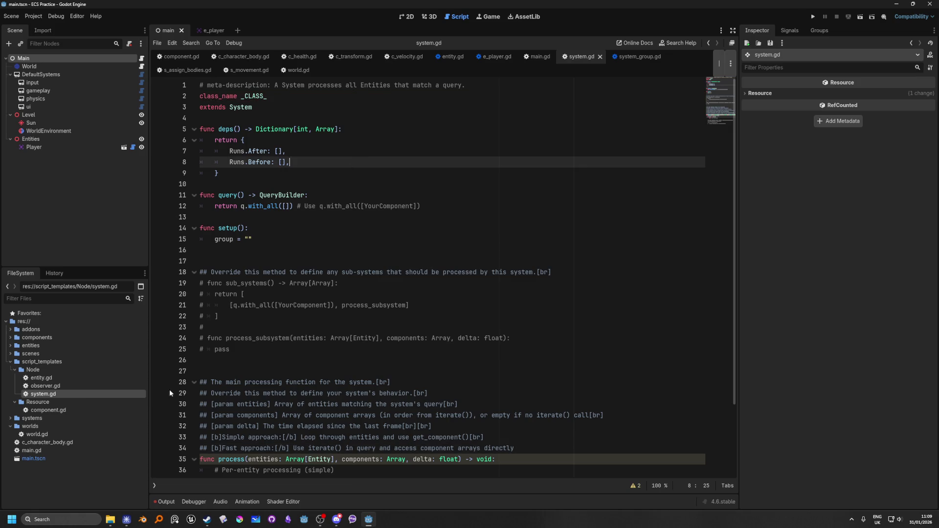
click(13, 370)
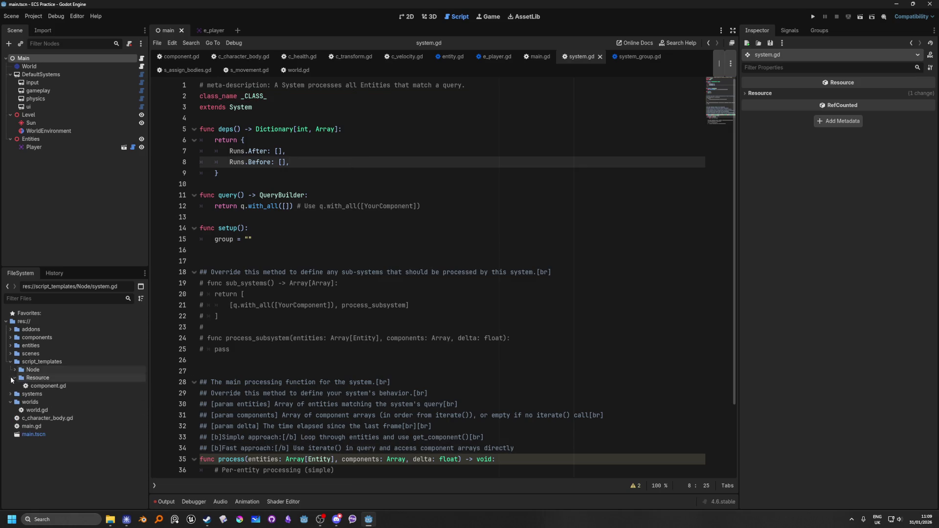
click(11, 363)
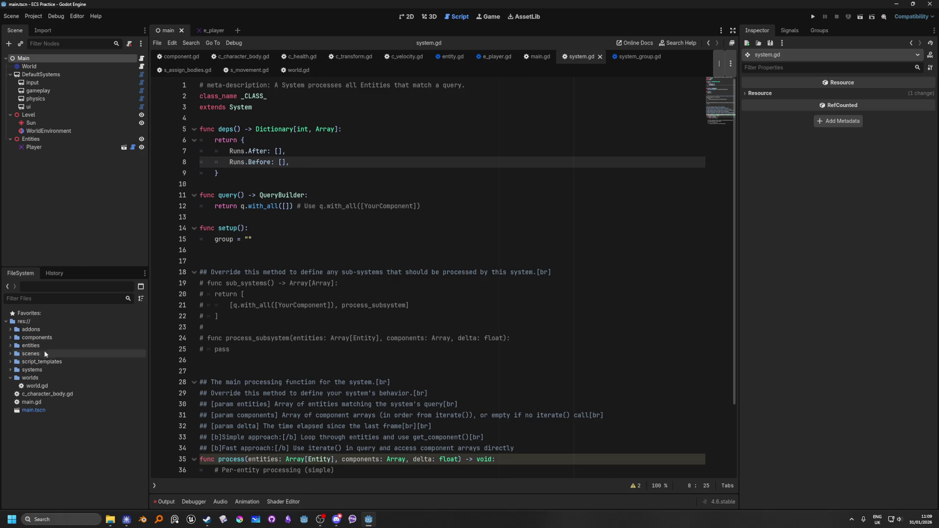
click(342, 260)
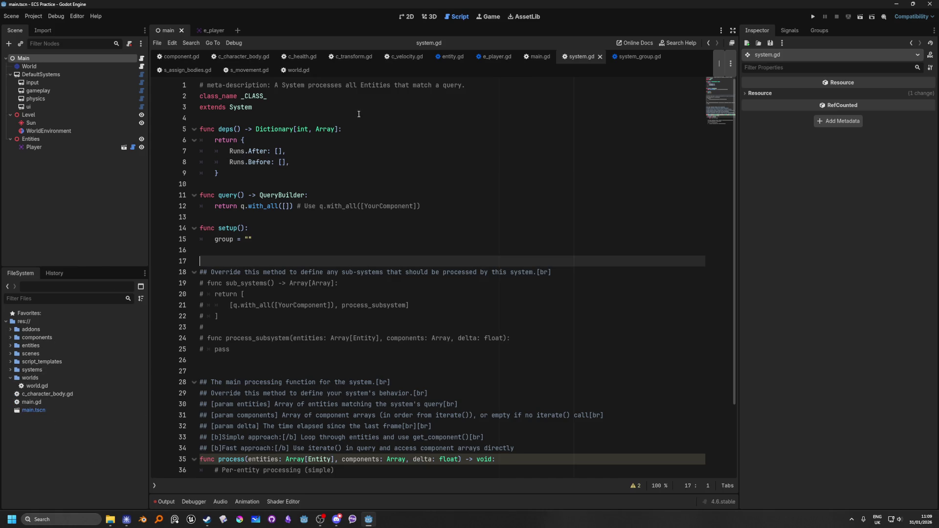
middle_click(592, 58)
click(325, 199)
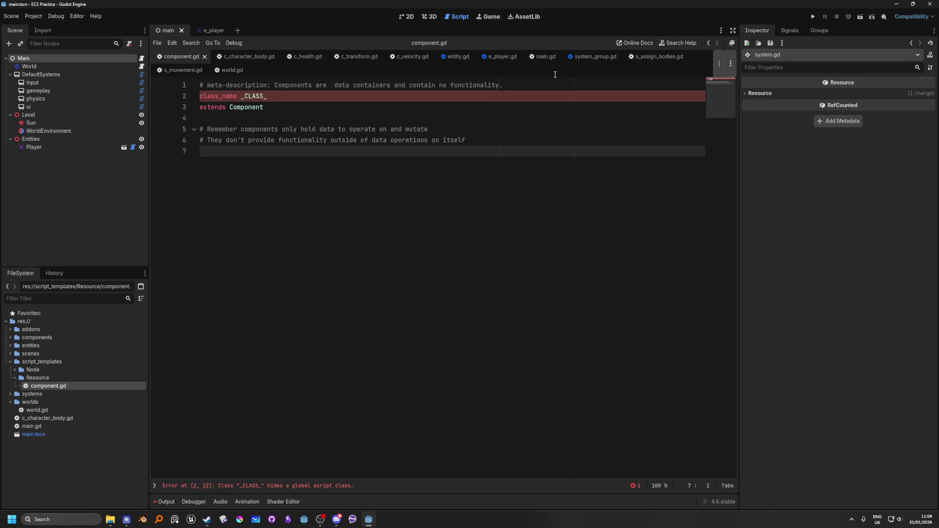
Uncomment setup() and replace its pass with group = "physics".
middle_click(169, 57)
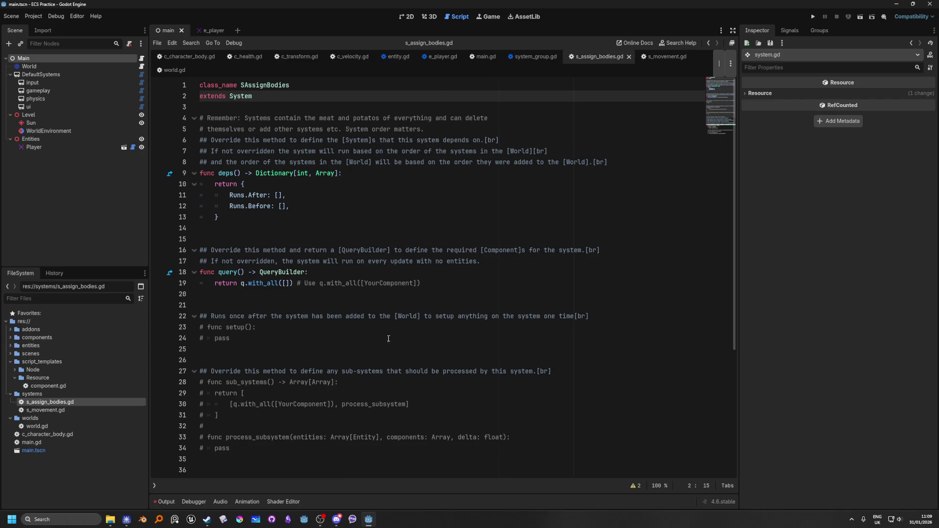
drag(233, 338, 199, 328)
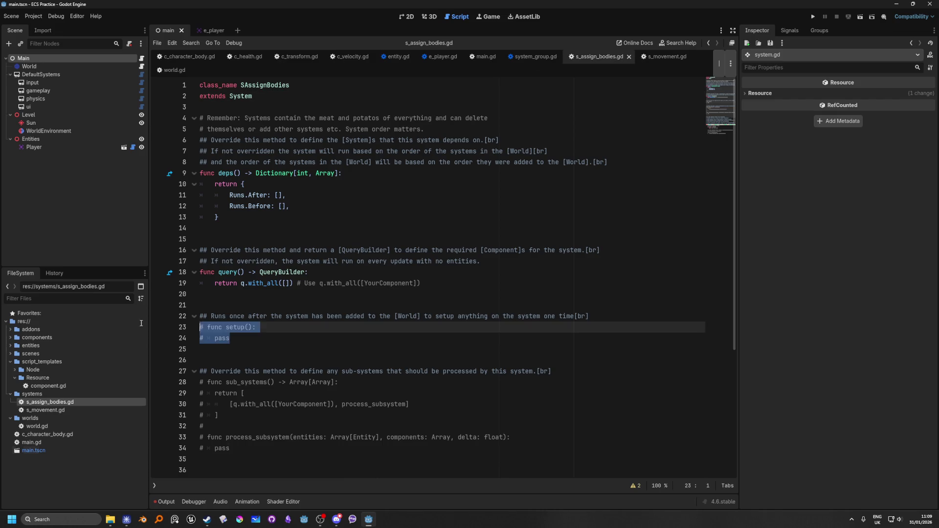
key(ctrl+k)
key(shift+Tab)
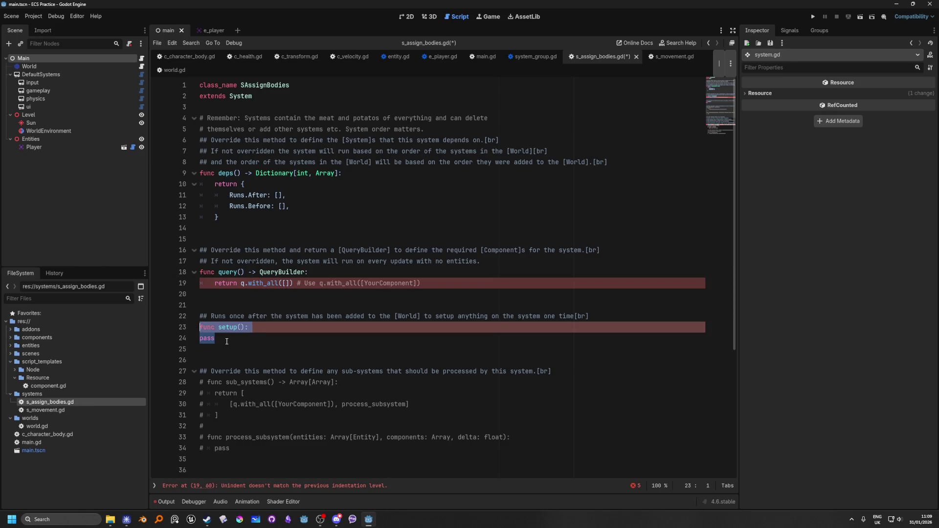
click(201, 339)
key(Tab)
click(276, 323)
double_click(243, 339)
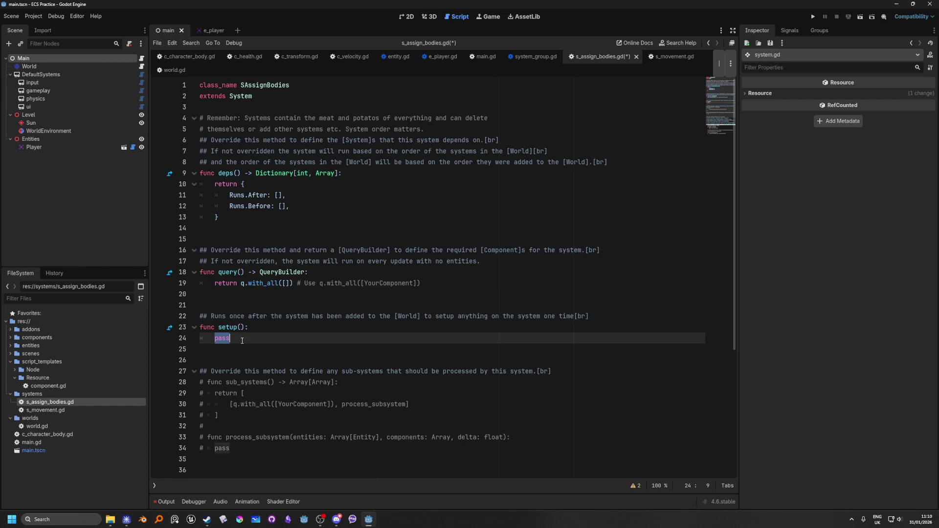
text(group )
text(= ")
text(physics)
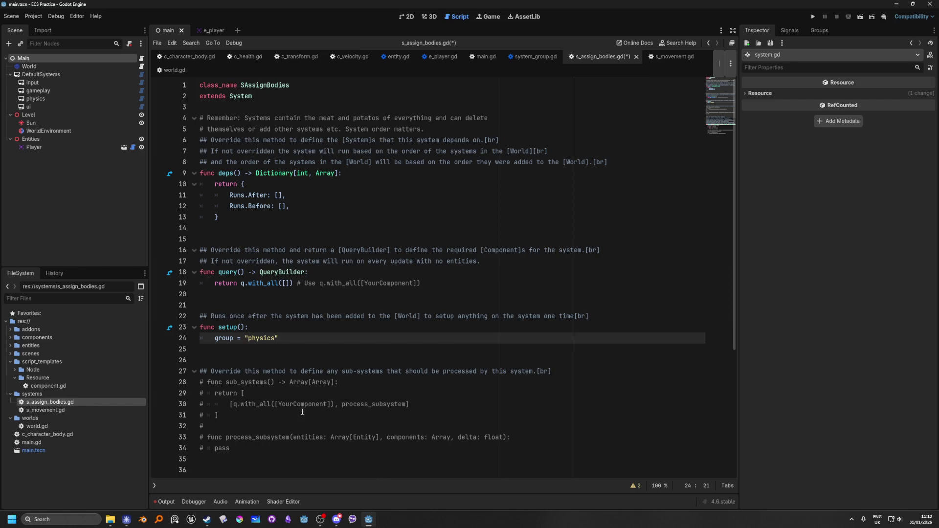
Move the setup block up under extends System and tidy the surrounding blank lines.
key(shift+Up)
key(shift+Up)
key(shift+Home)
key(alt+Up)
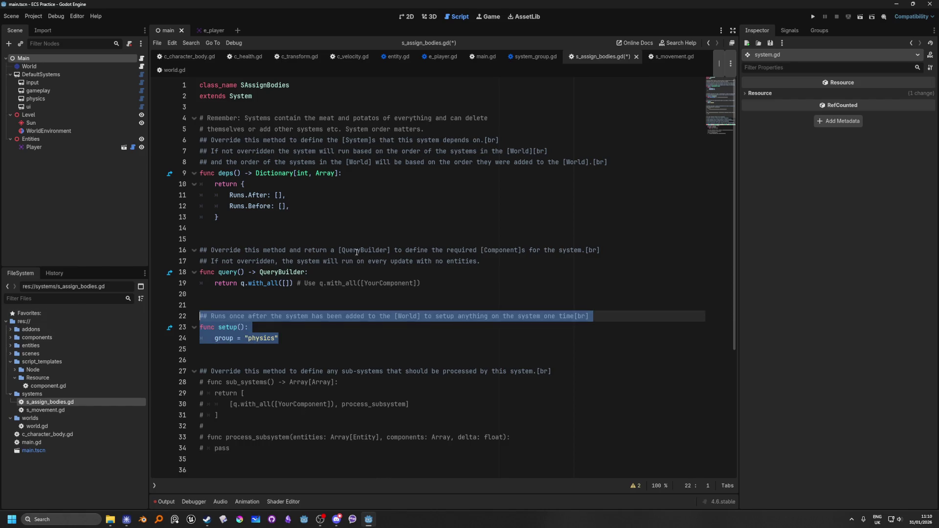
key(alt+Up)
key(alt+Up)
key(alt+Up)
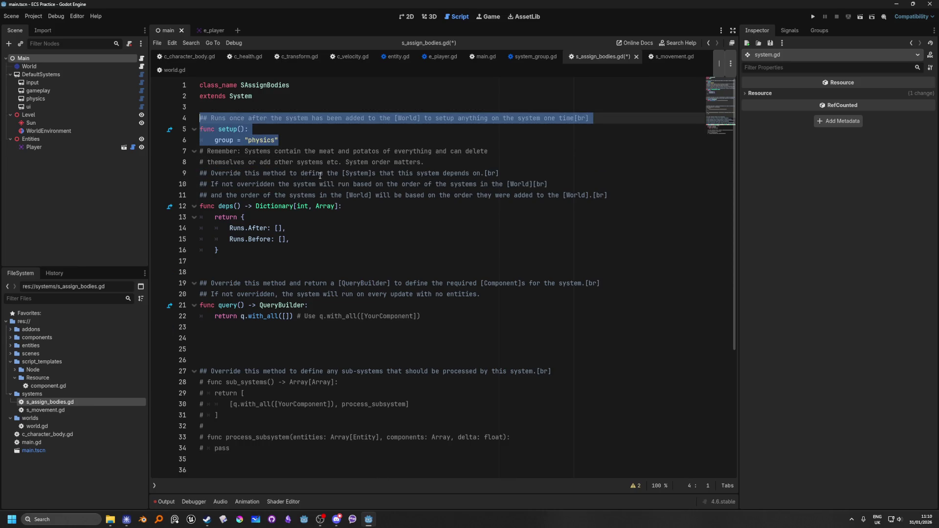
key(Right)
key(Return)
click(312, 305)
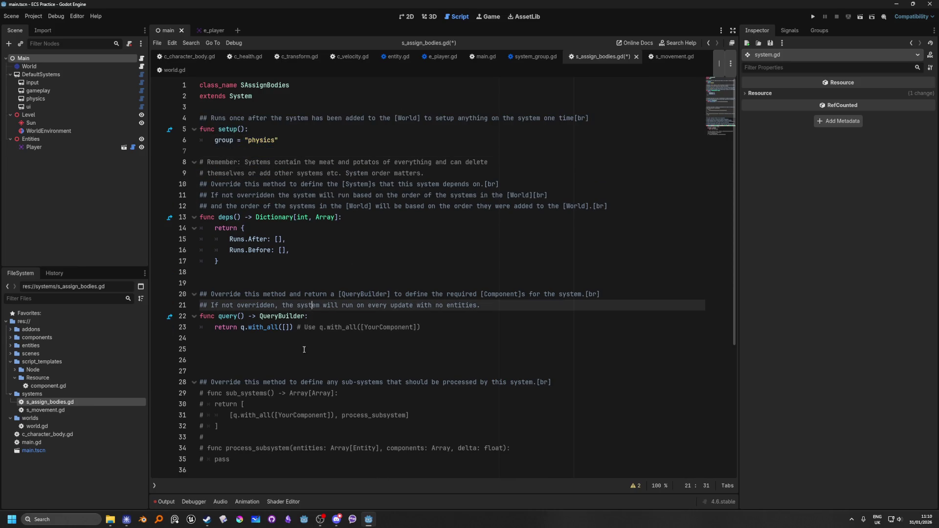
click(207, 278)
key(BackSpace)
click(422, 283)
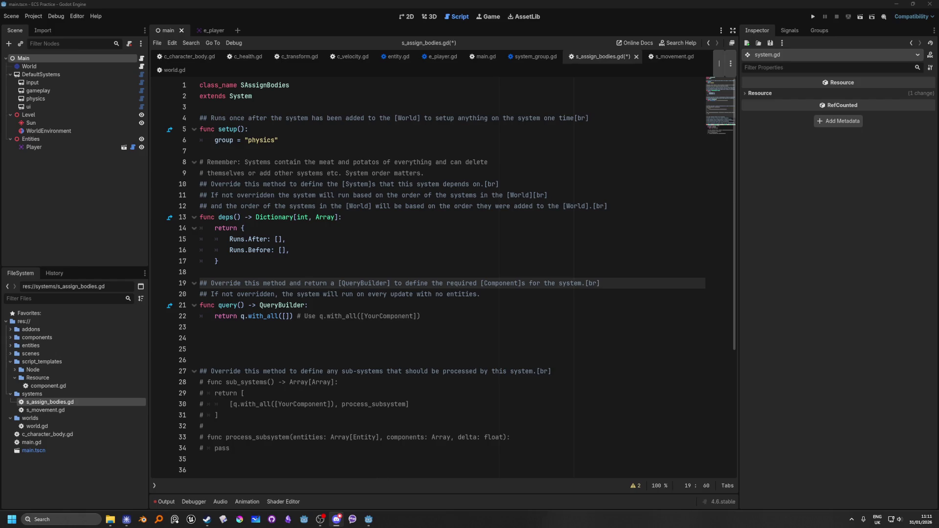
Switch to Chrome's script templates docs page and open a new blank tab.
key(alt+Tab)
click(870, 7)
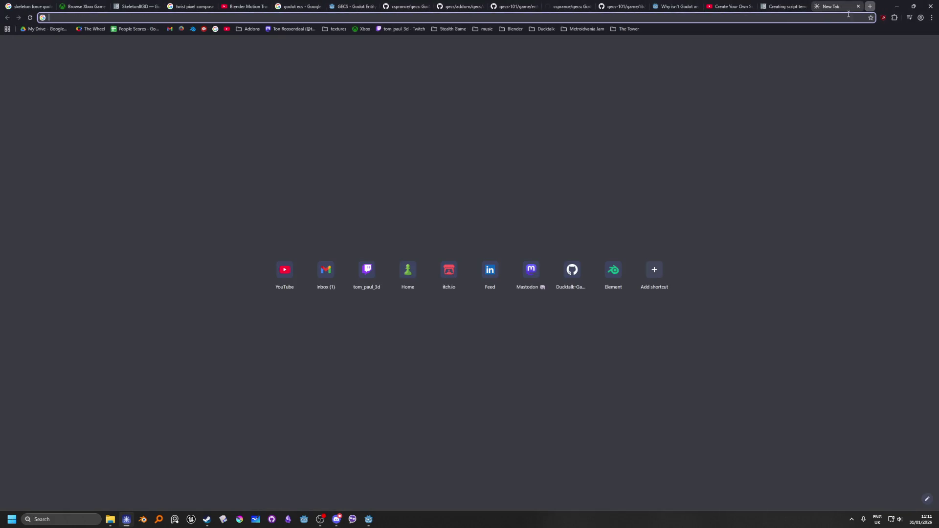
Close the stray new Chrome tab and return to the Godot script editor.
text(w)
key(BackSpace)
key(BackSpace)
text(tw)
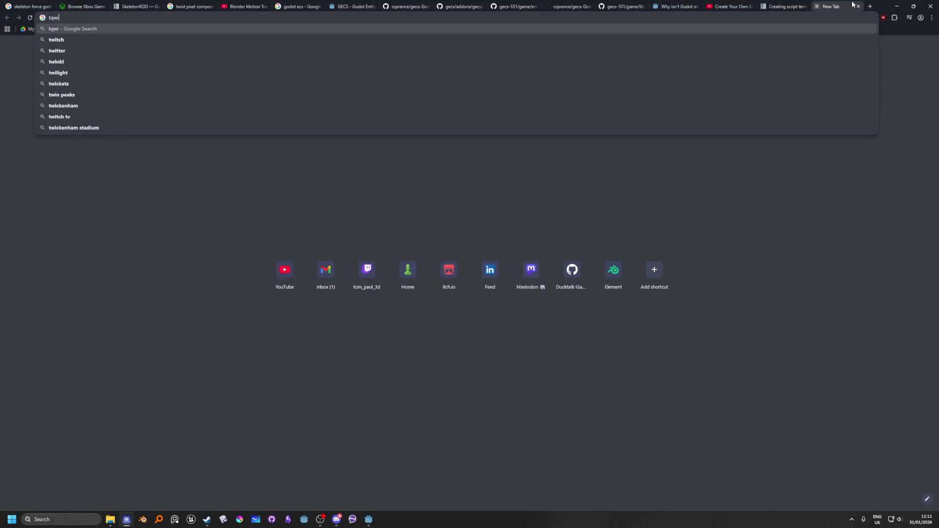
key(End)
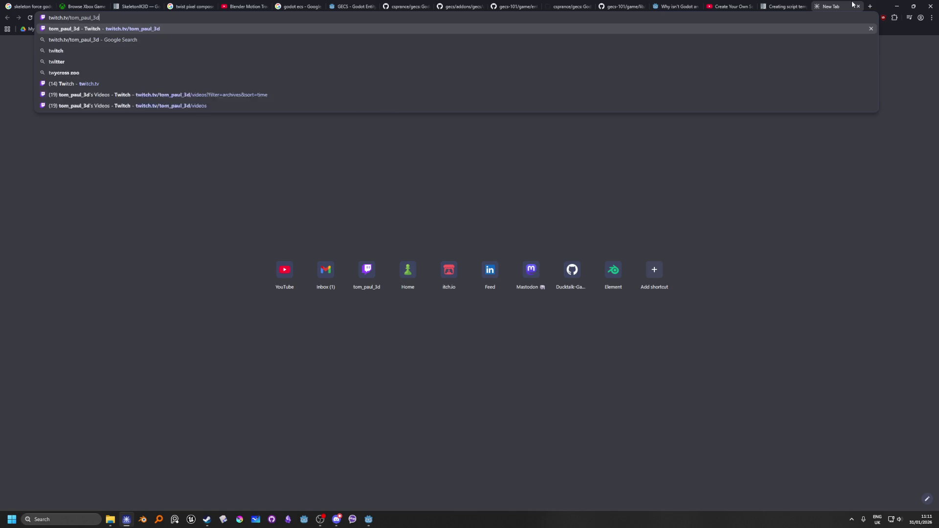
key(ctrl+a)
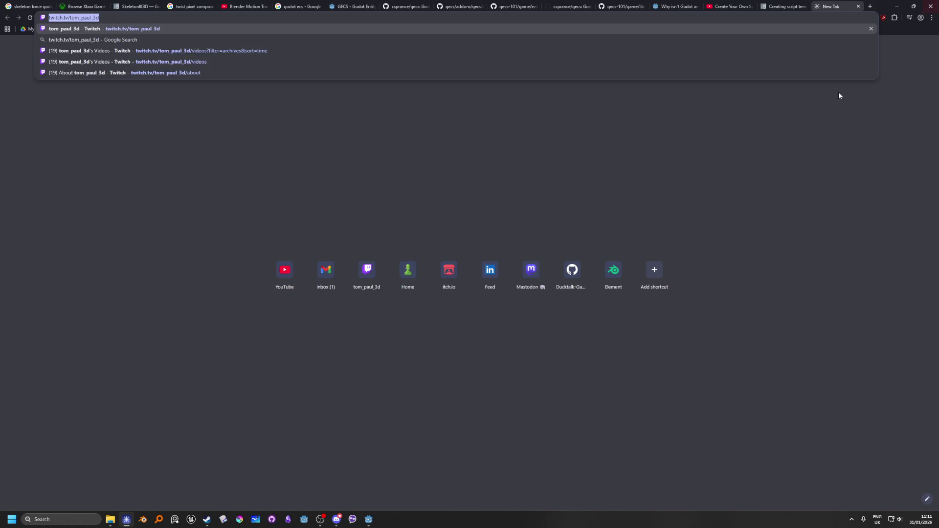
key(ctrl+w)
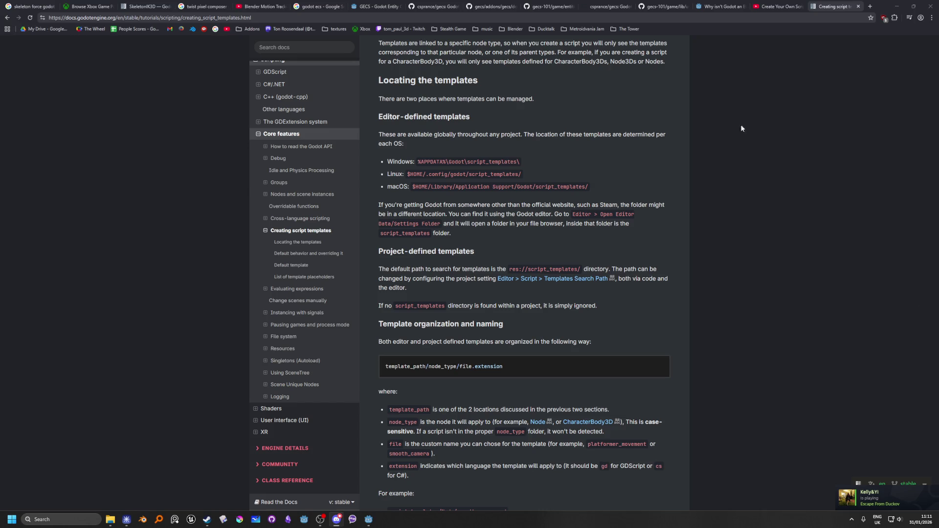
key(alt+Tab)
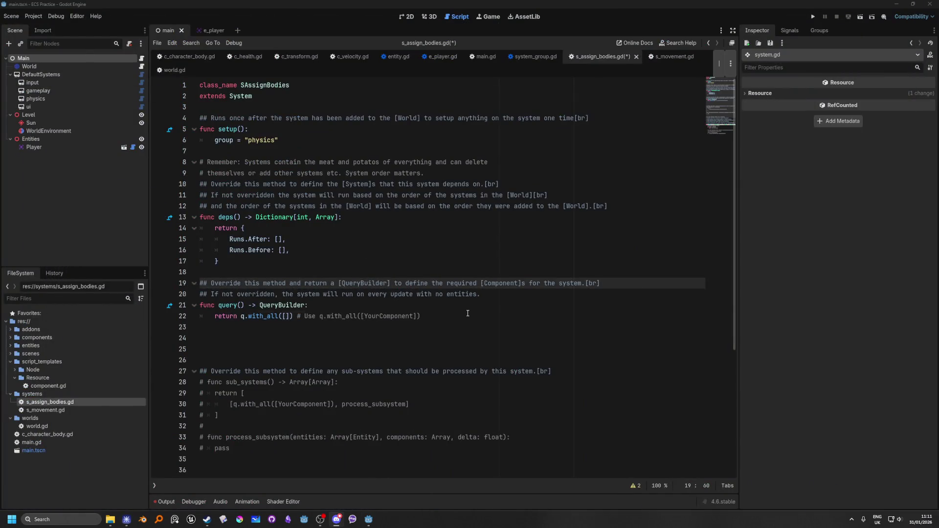
Delete the extra blank lines below query() in s_assign_bodies.gd.
click(468, 314)
click(260, 330)
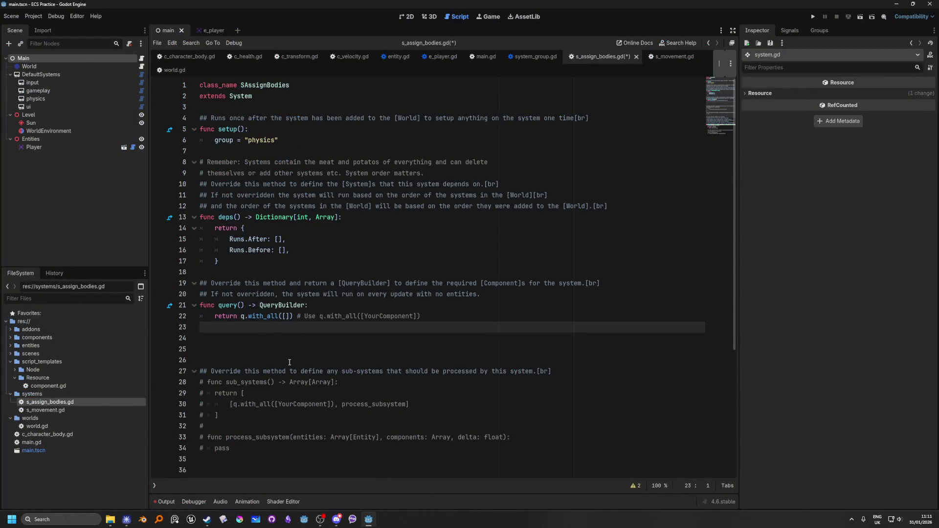
click(247, 347)
key(BackSpace)
key(BackSpace)
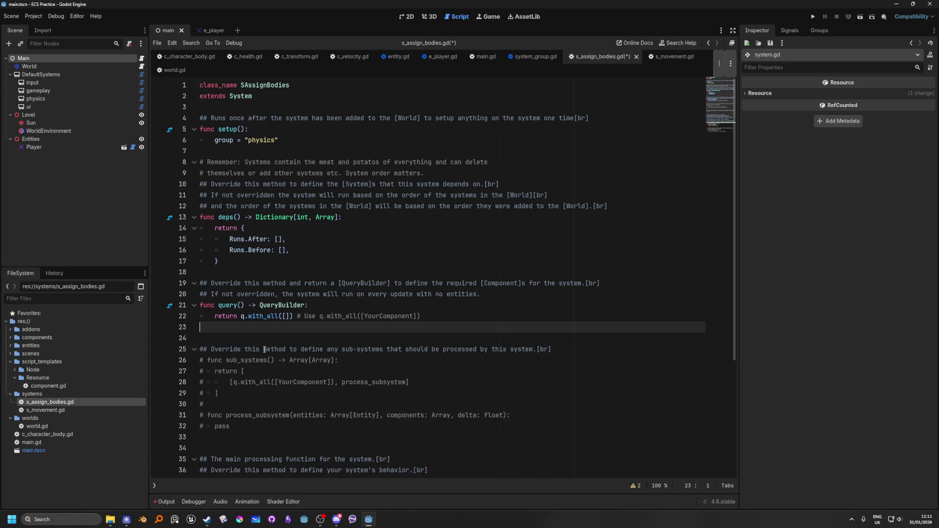
key(BackSpace)
key(Up)
key(Up)
key(Up)
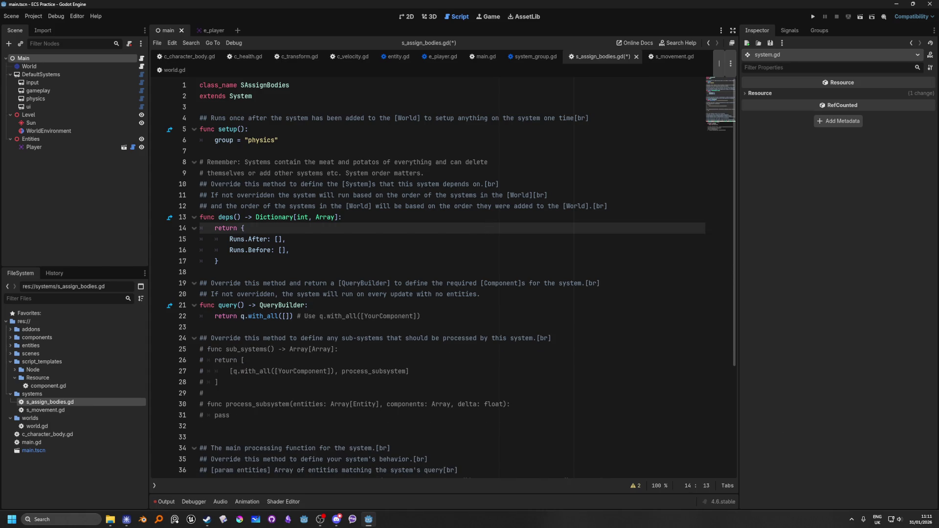
key(alt+Tab)
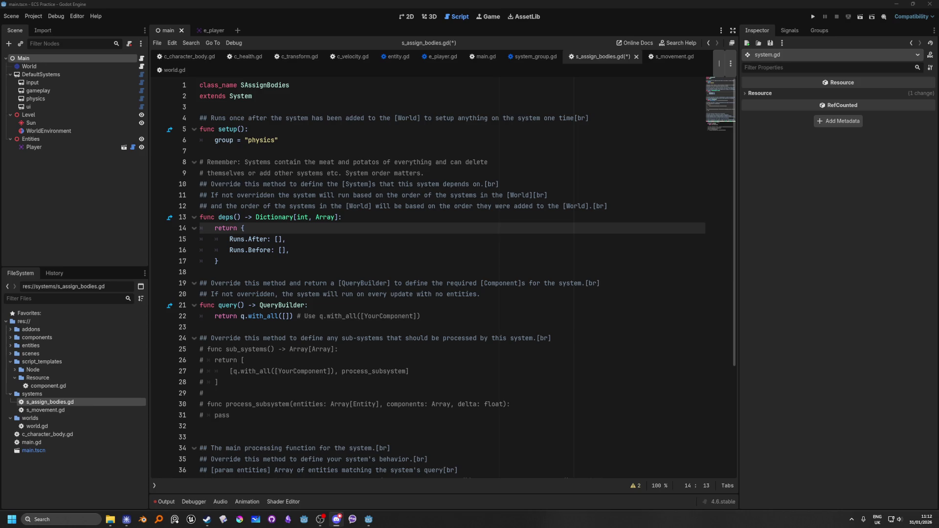
click(495, 195)
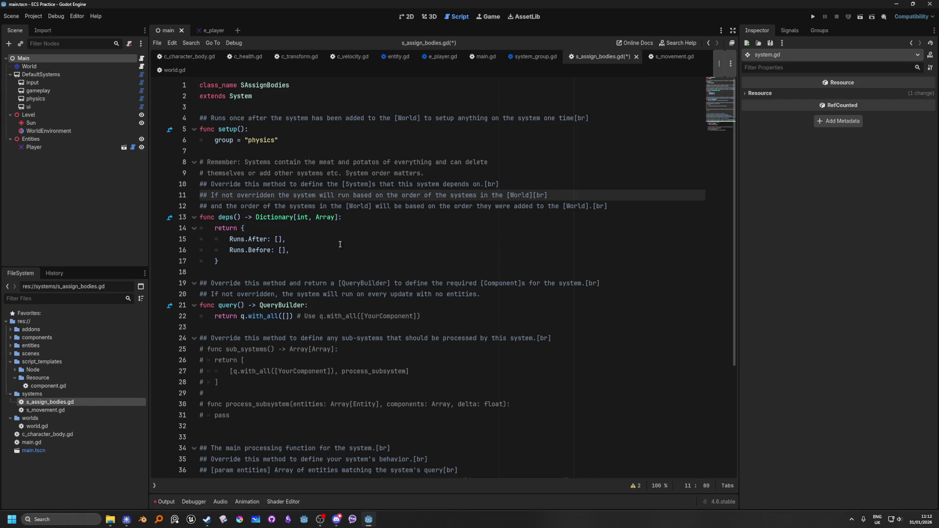
scroll(466, 293, down, 4)
scroll(397, 251, down, 1)
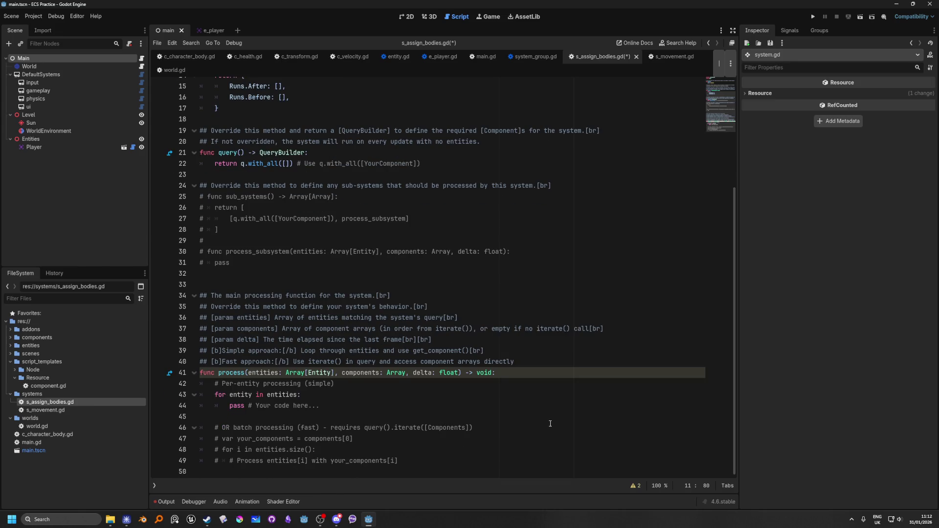
click(534, 362)
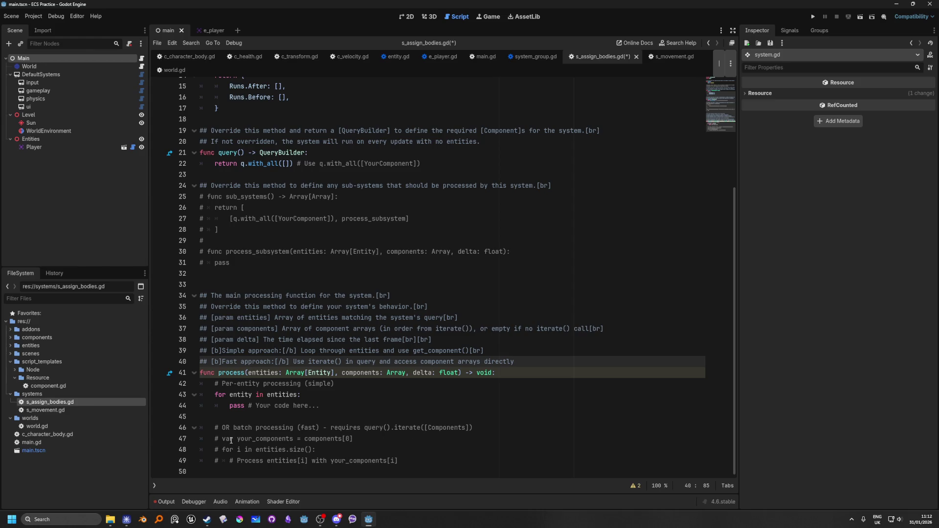
click(494, 427)
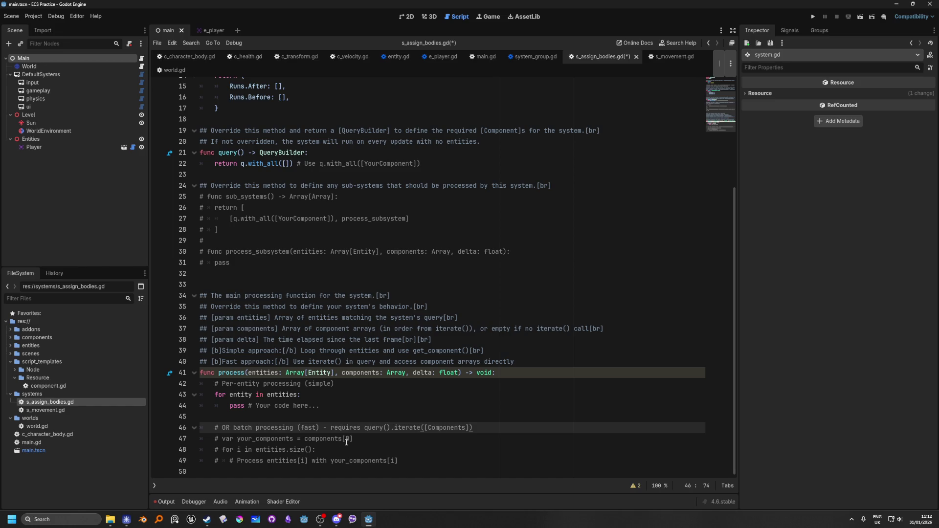
click(375, 440)
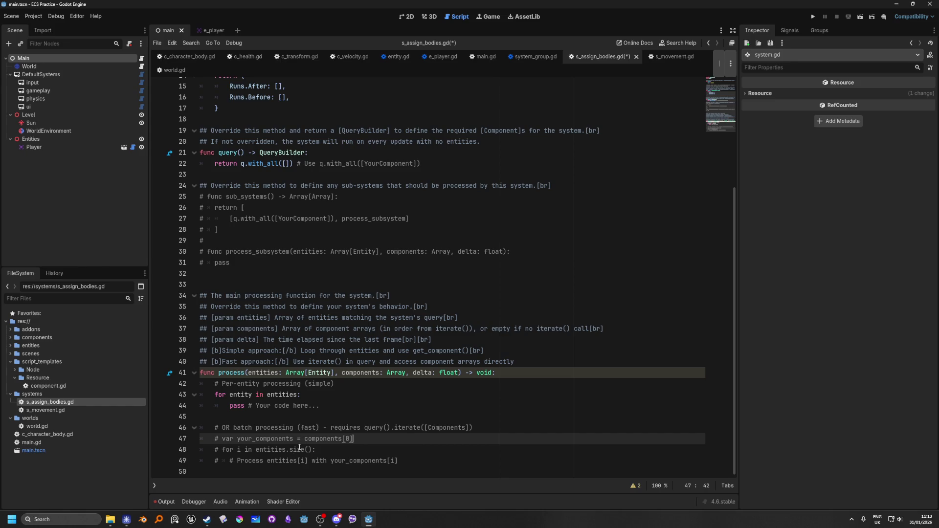
Delete the per-entity processing example and uncomment the batch processing example.
drag(326, 410, 200, 384)
key(BackSpace)
key(BackSpace)
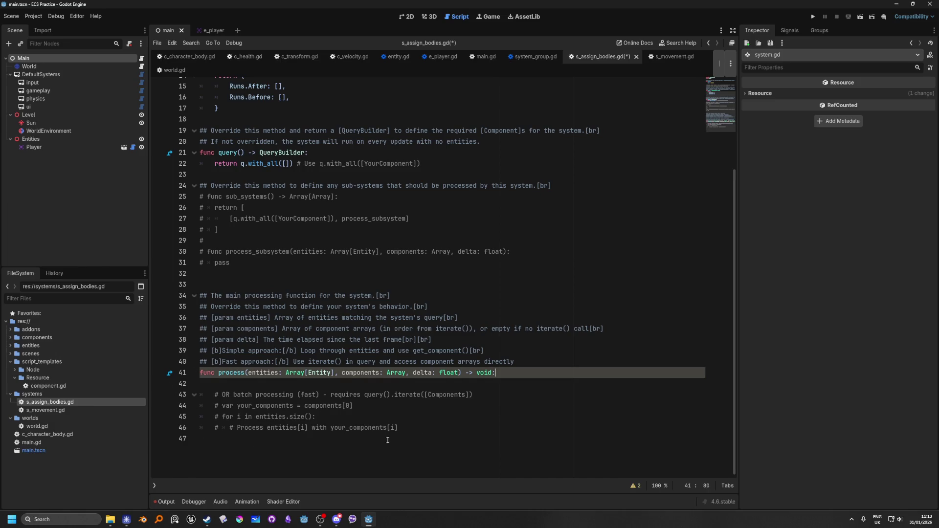
drag(443, 439, 215, 407)
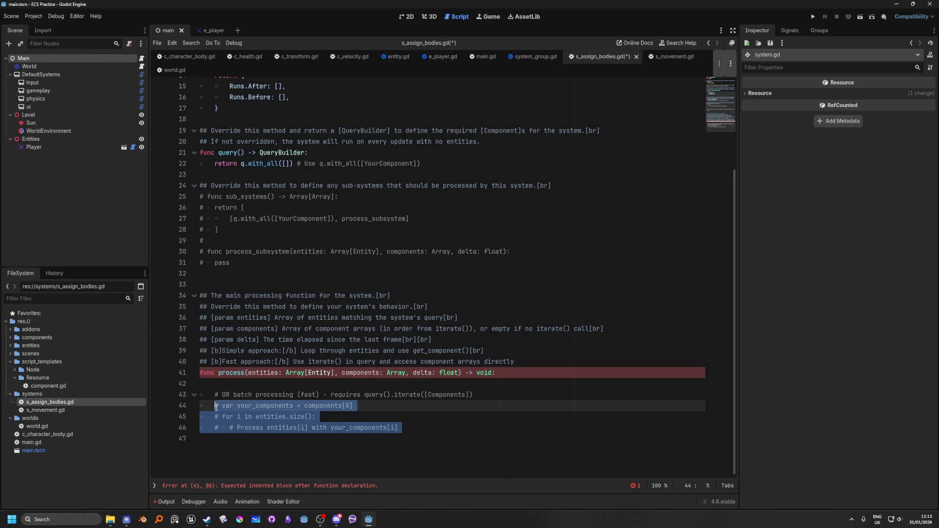
key(ctrl+k)
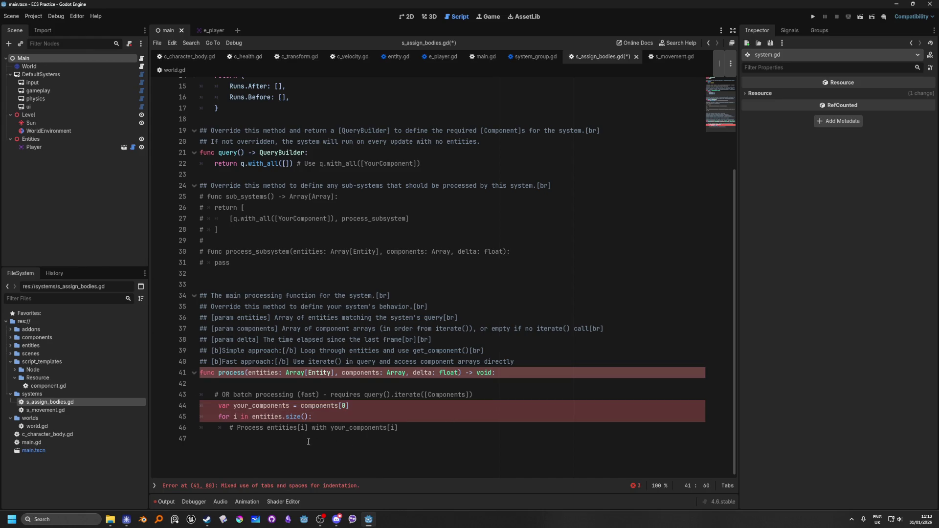
drag(418, 427, 234, 428)
click(352, 384)
key(BackSpace)
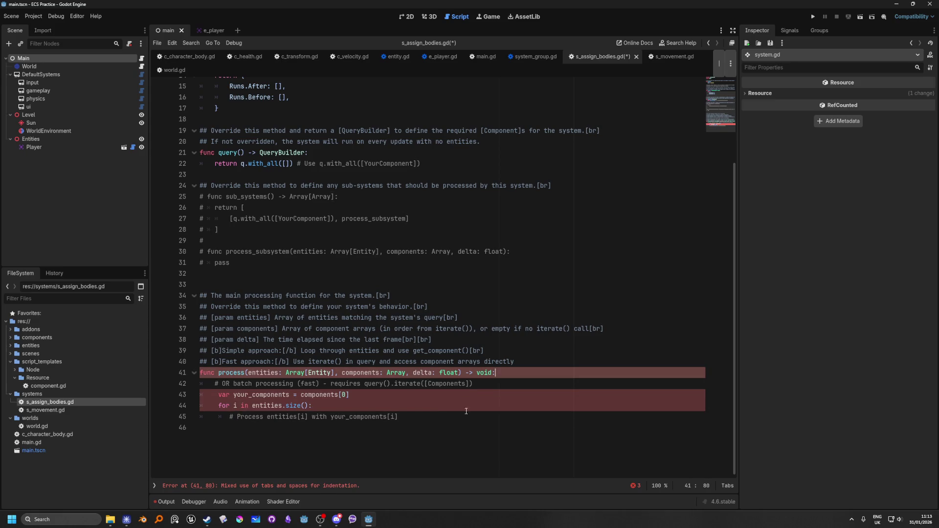
Paste the query().iterate([Components]) call above process() and add its closing parenthesis.
drag(494, 384, 294, 383)
click(361, 384)
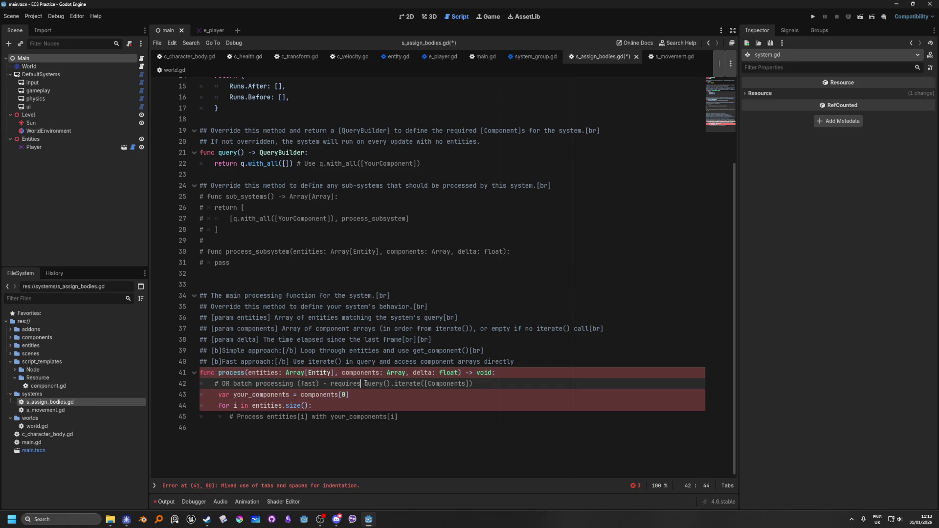
drag(365, 384, 469, 383)
key(ctrl+c)
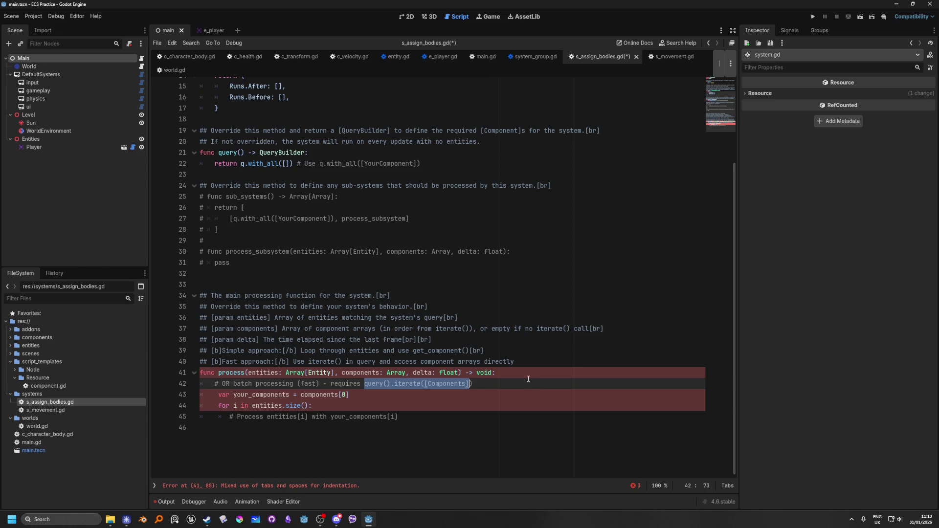
click(546, 362)
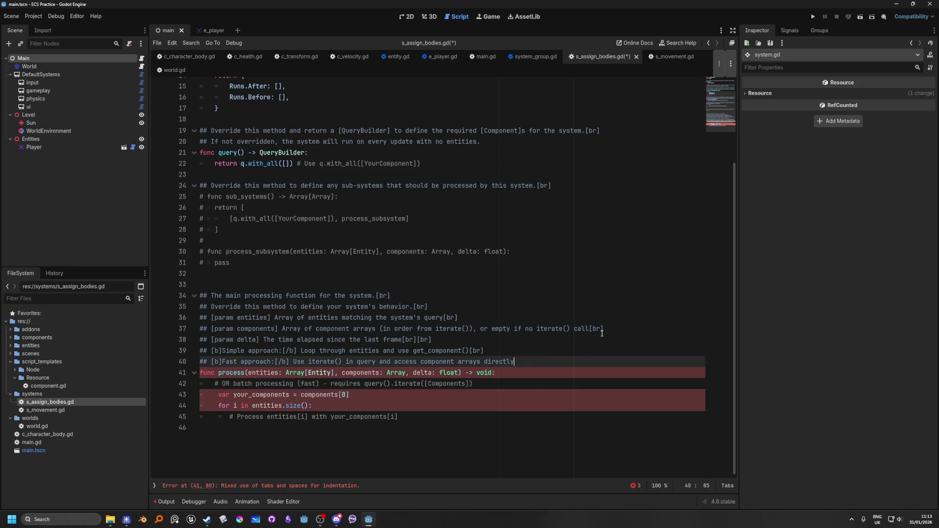
key(Return)
key(Return)
key(Return)
key(Up)
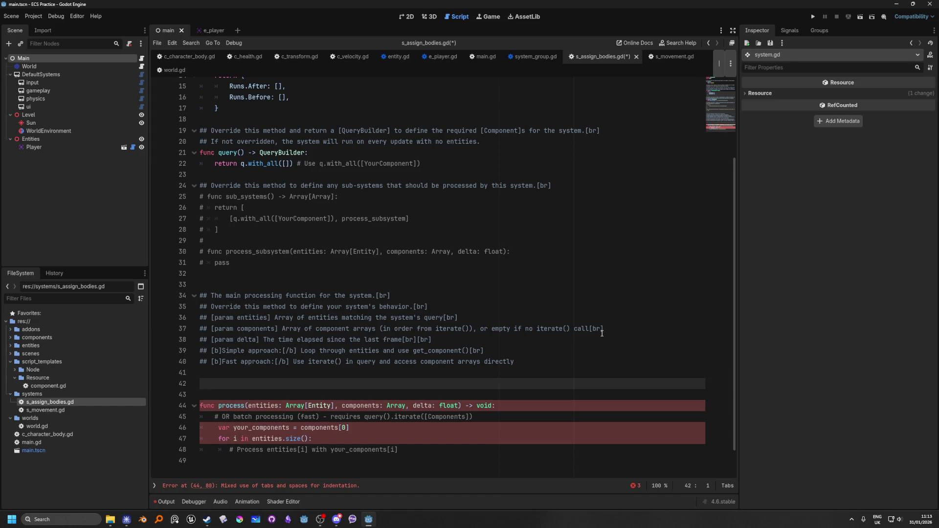
key(ctrl+v)
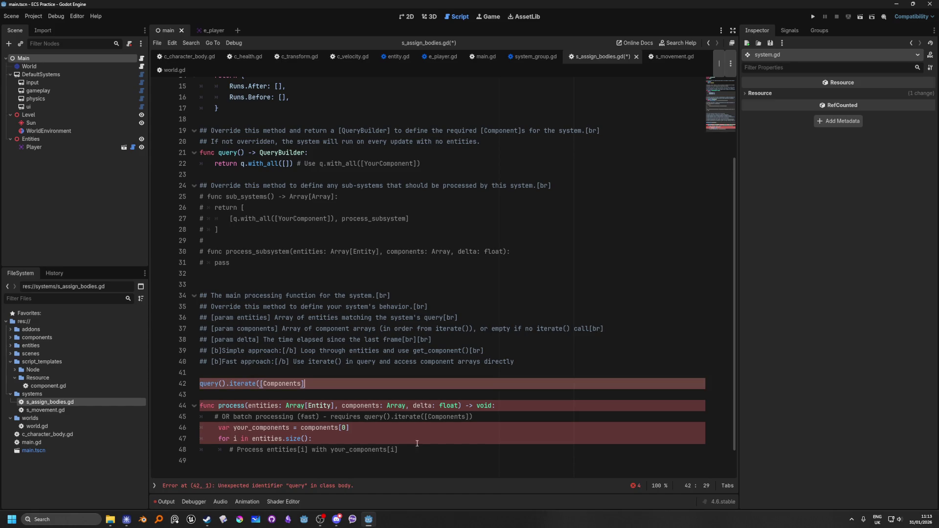
text())
scroll(337, 413, up, 1)
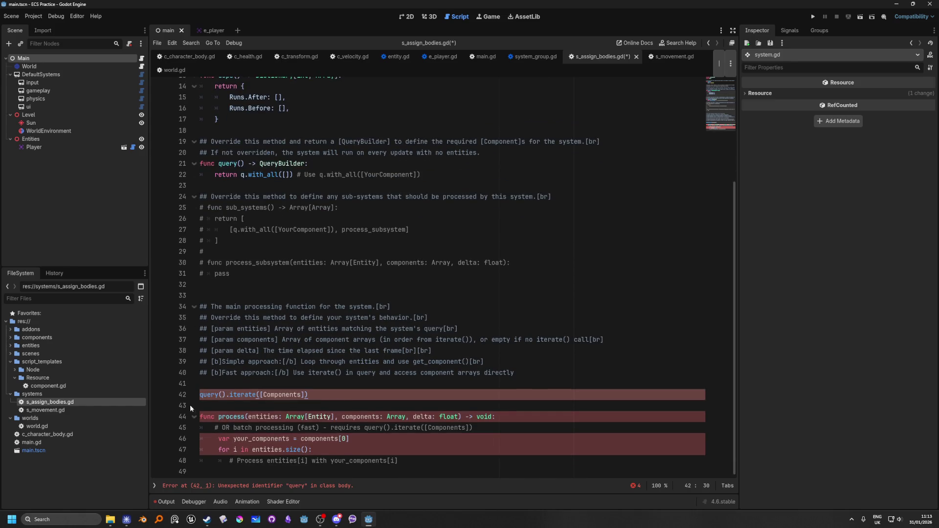
key(alt+Tab)
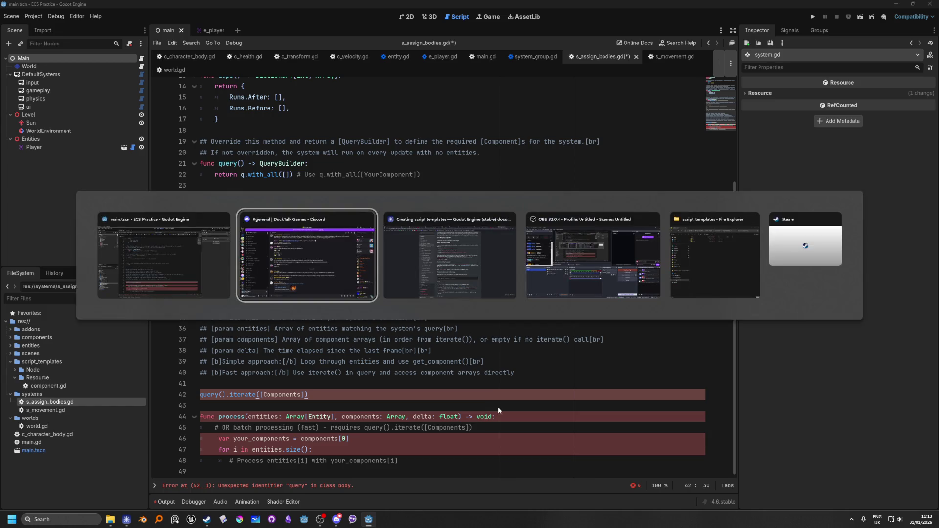
key(Escape)
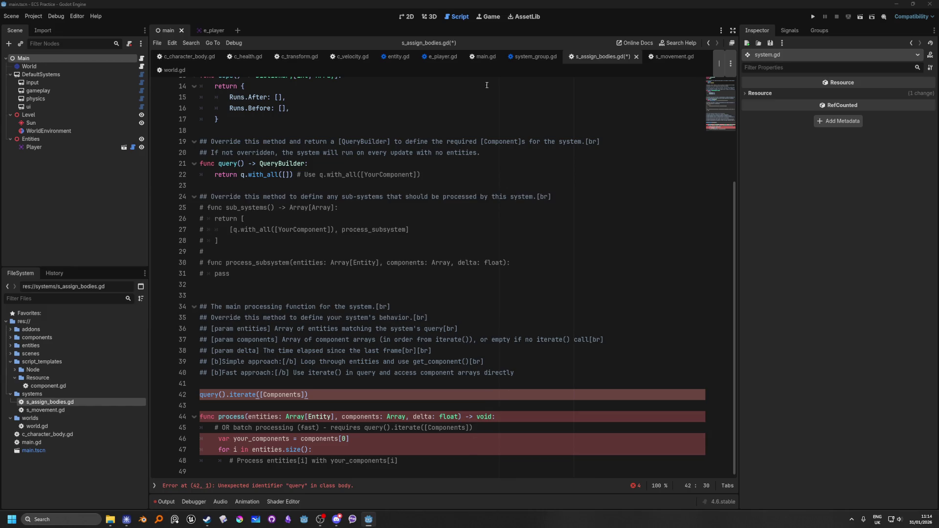
click(244, 218)
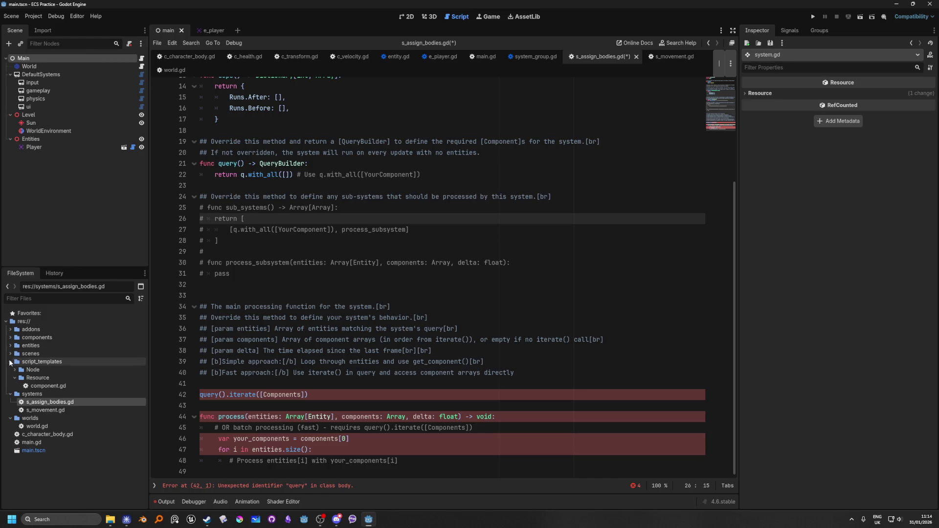
Expand addons > gecs in the FileSystem dock to find the docs folder.
click(10, 362)
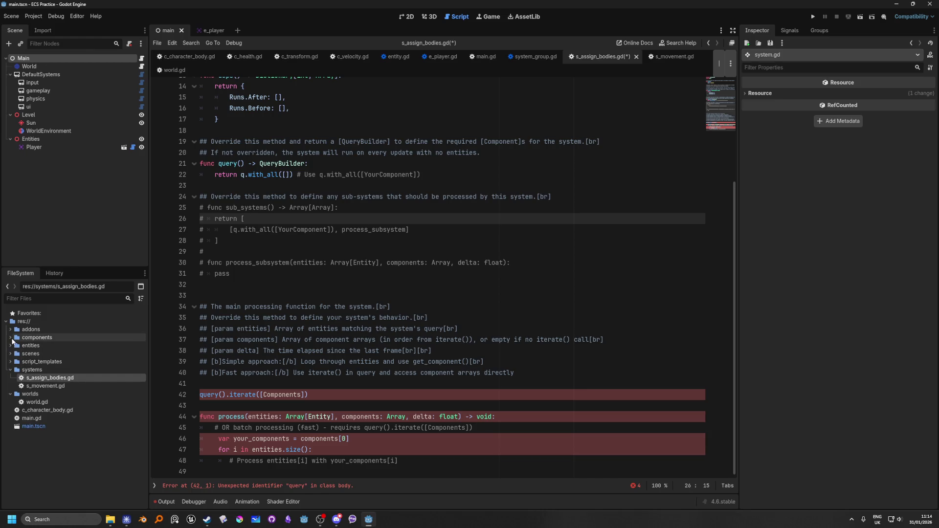
click(9, 362)
click(8, 364)
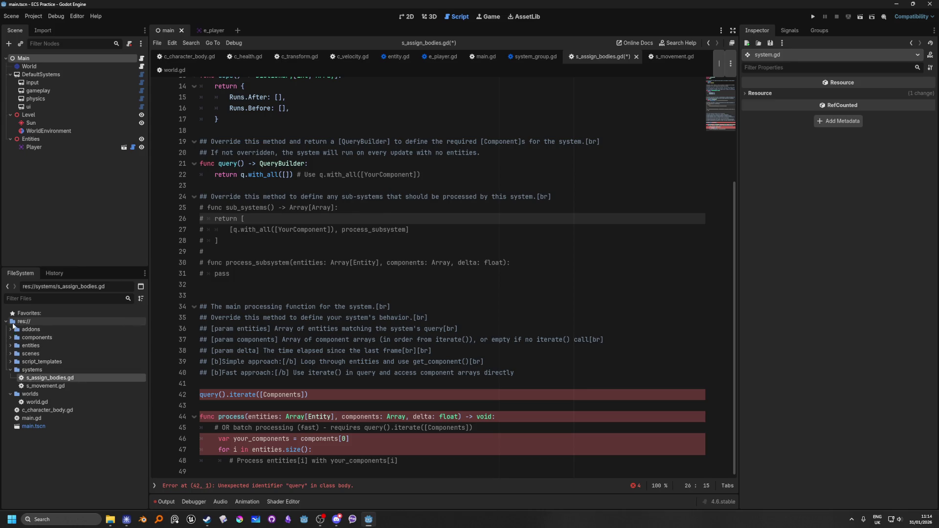
click(11, 329)
click(15, 338)
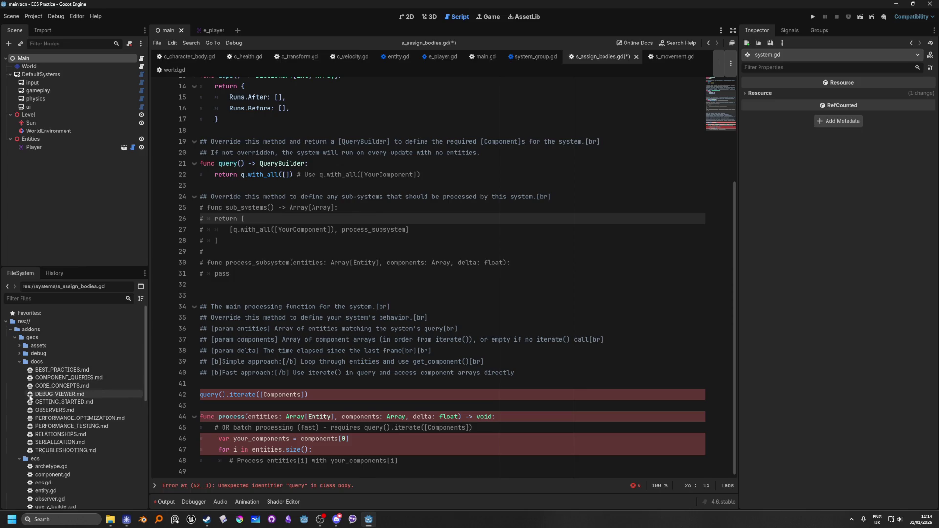
click(321, 519)
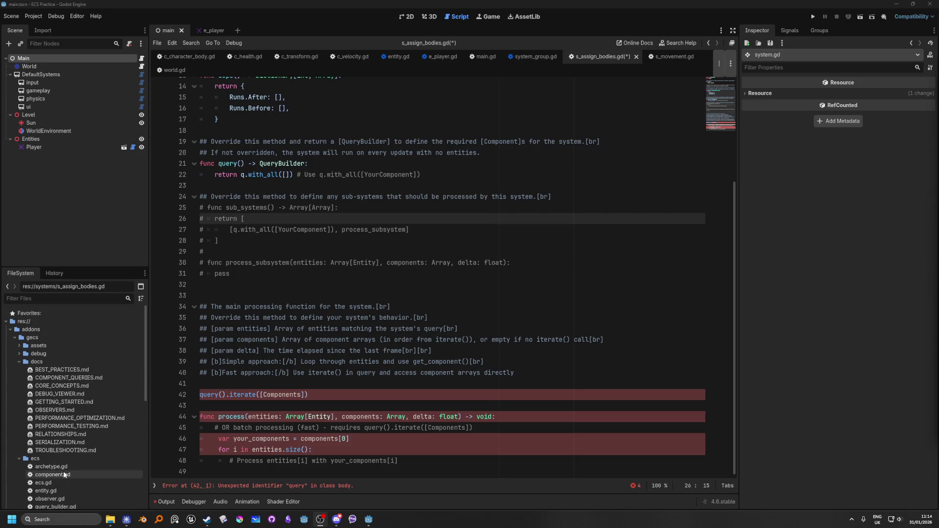
scroll(58, 479, down, 2)
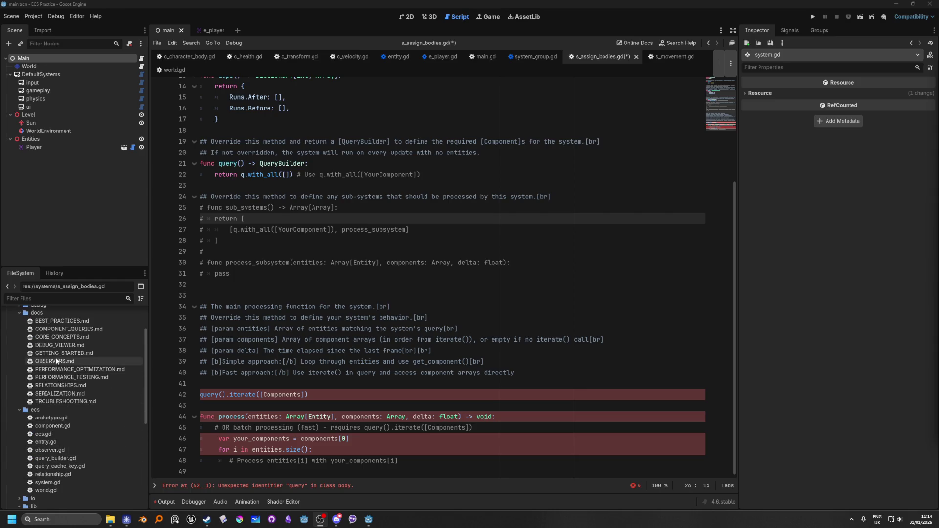
Open COMPONENT_QUERIES.md and scroll through its query-writing guide.
double_click(66, 330)
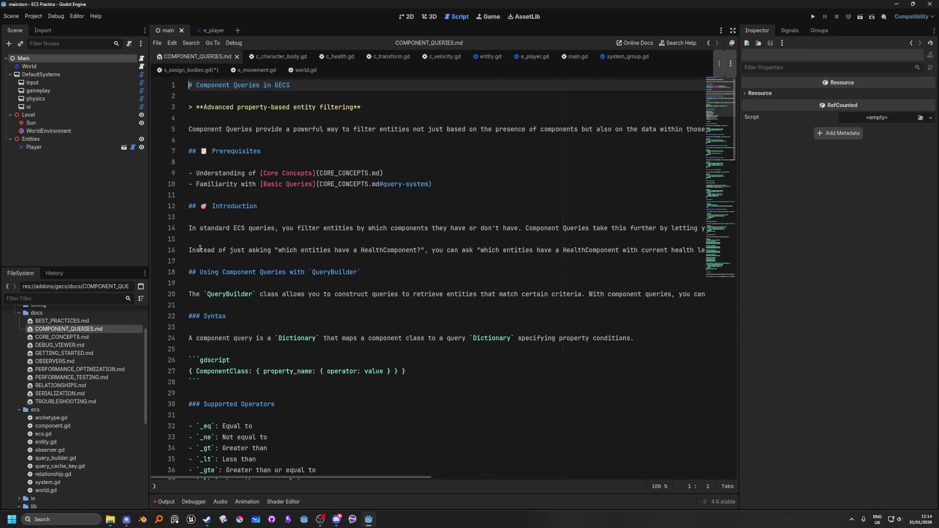
scroll(363, 256, down, 15)
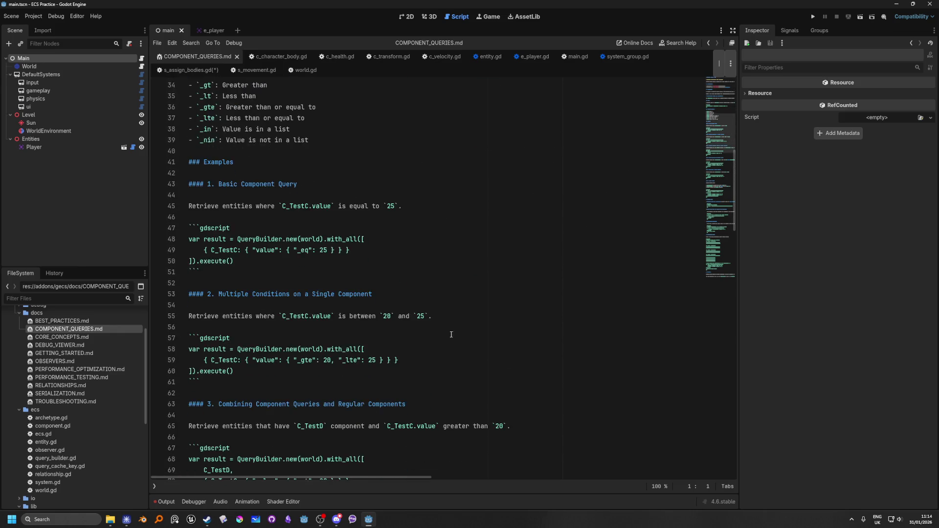
scroll(538, 303, down, 3)
scroll(499, 357, up, 4)
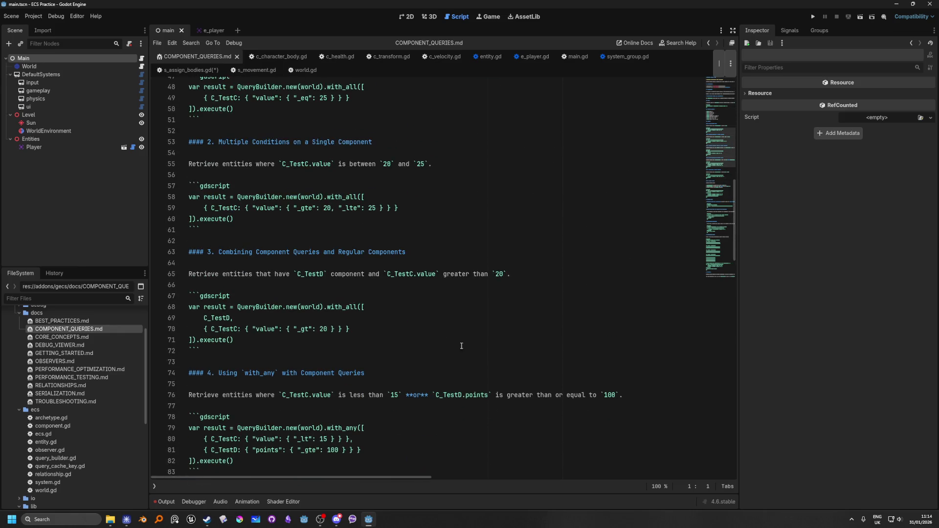
scroll(279, 287, up, 10)
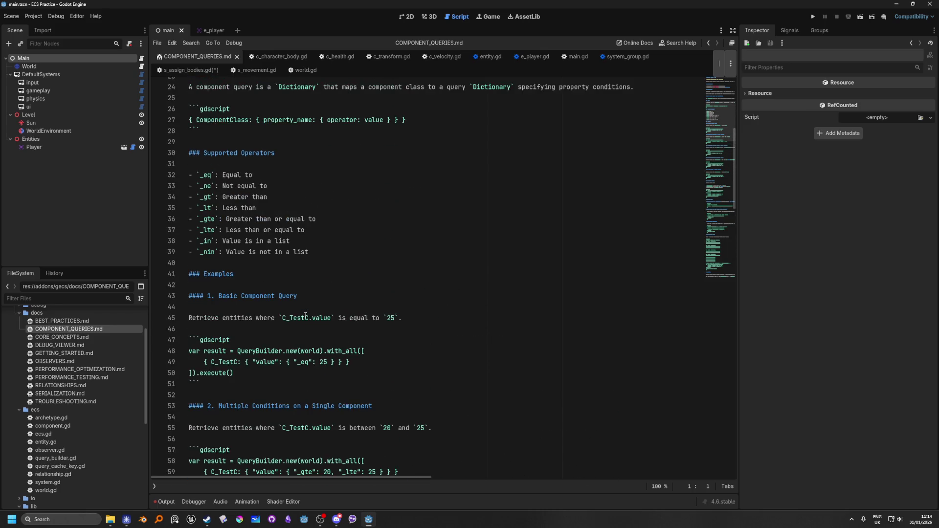
scroll(305, 315, up, 6)
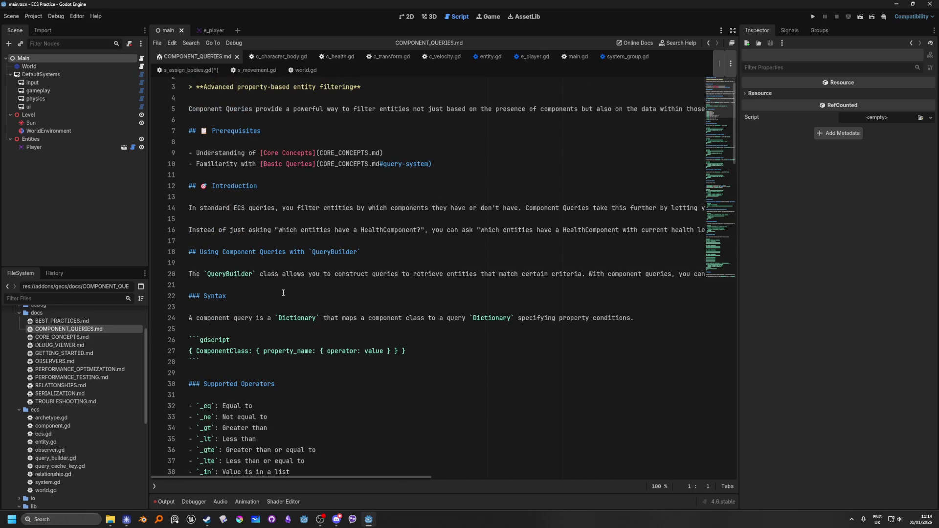
mouse_move(727, 102)
mouse_down()
mouse_move(708, 207)
mouse_move(714, 79)
mouse_up()
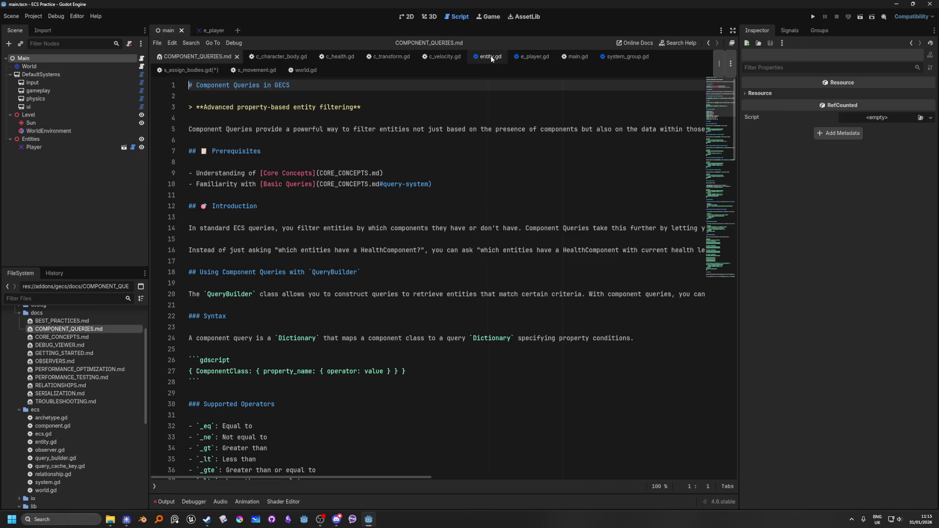
Check the query function in s_movement.gd, then return to s_assign_bodies.gd.
click(142, 66)
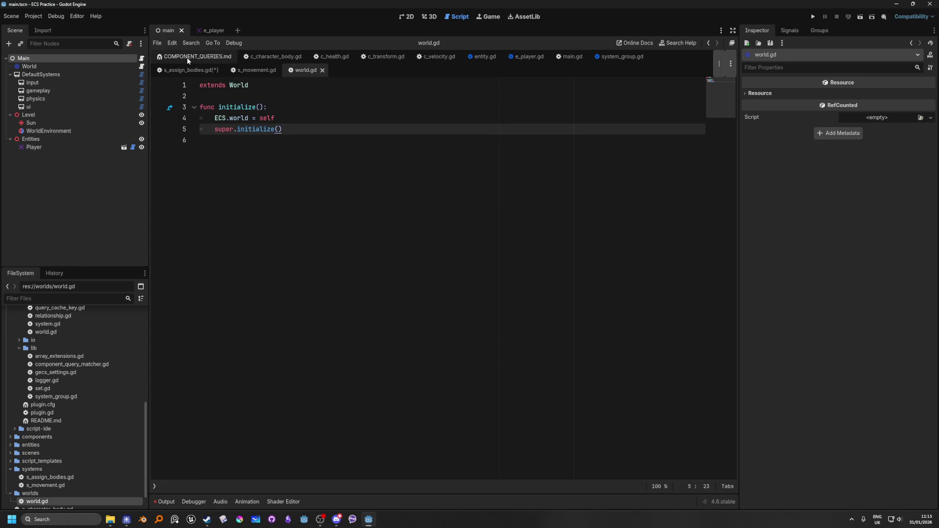
click(249, 71)
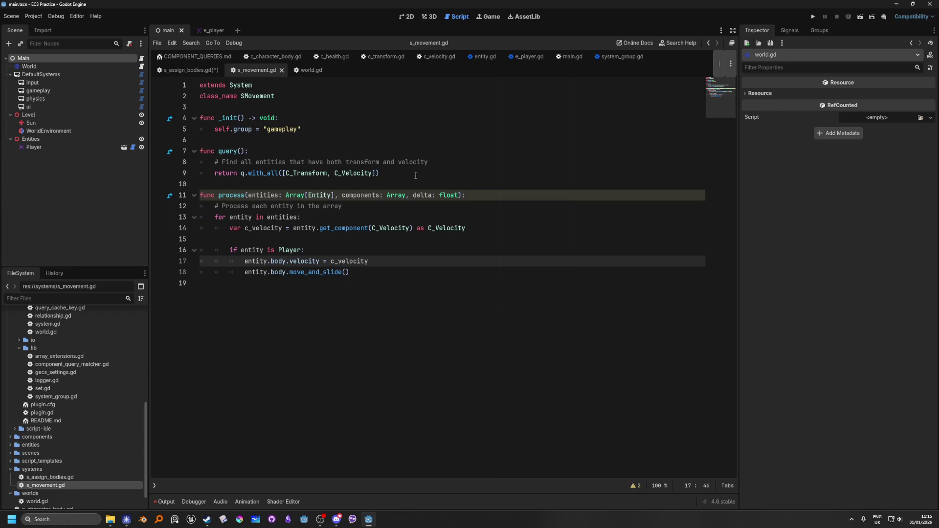
drag(432, 170, 198, 152)
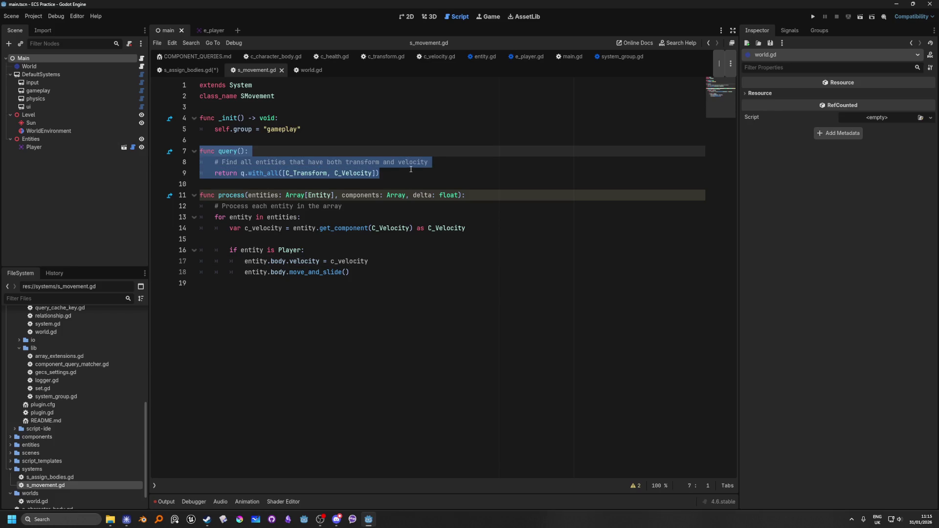
click(179, 71)
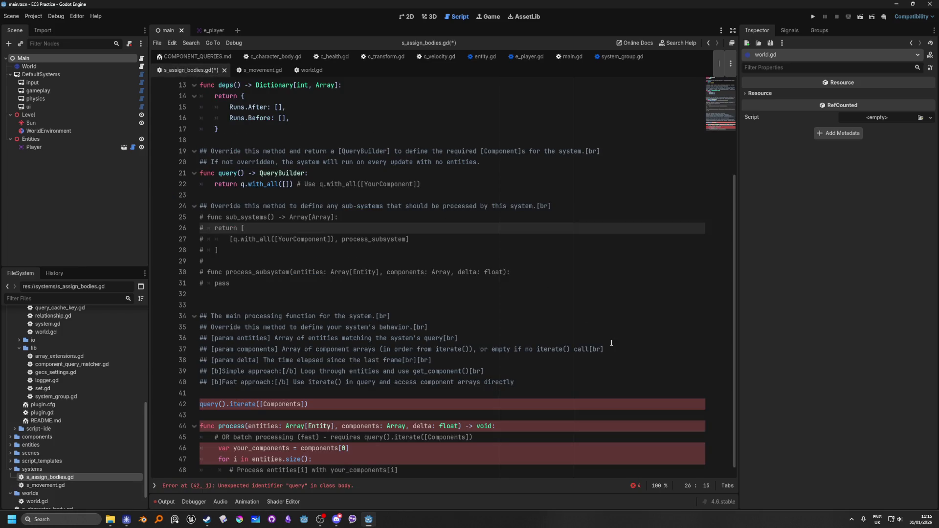
scroll(524, 320, down, 1)
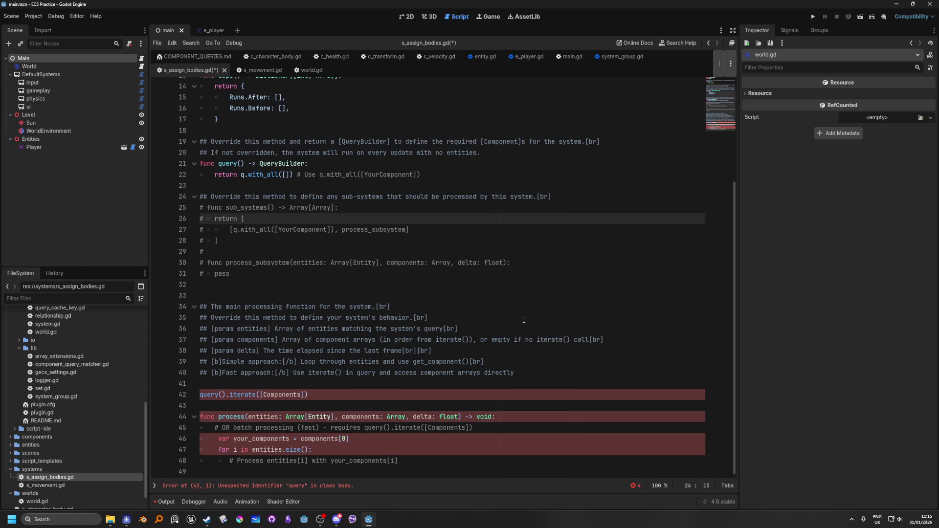
scroll(354, 303, up, 5)
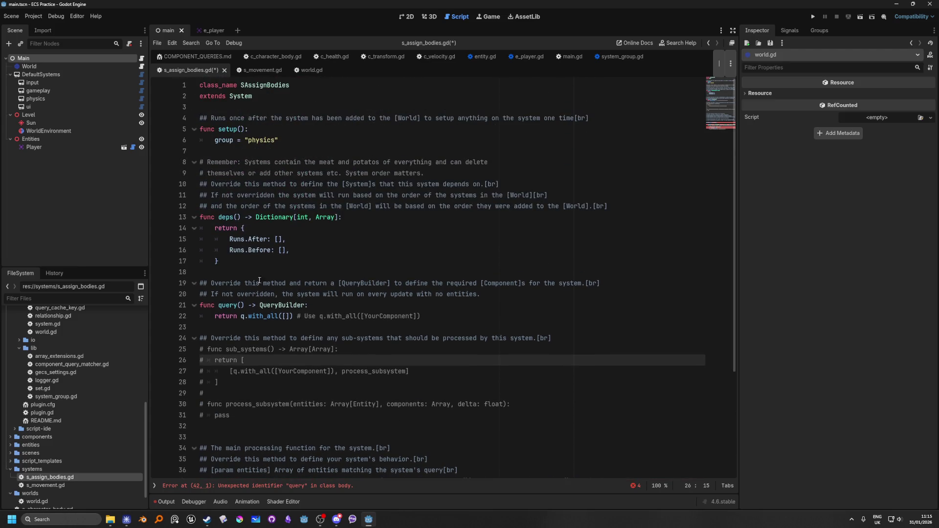
scroll(260, 281, down, 4)
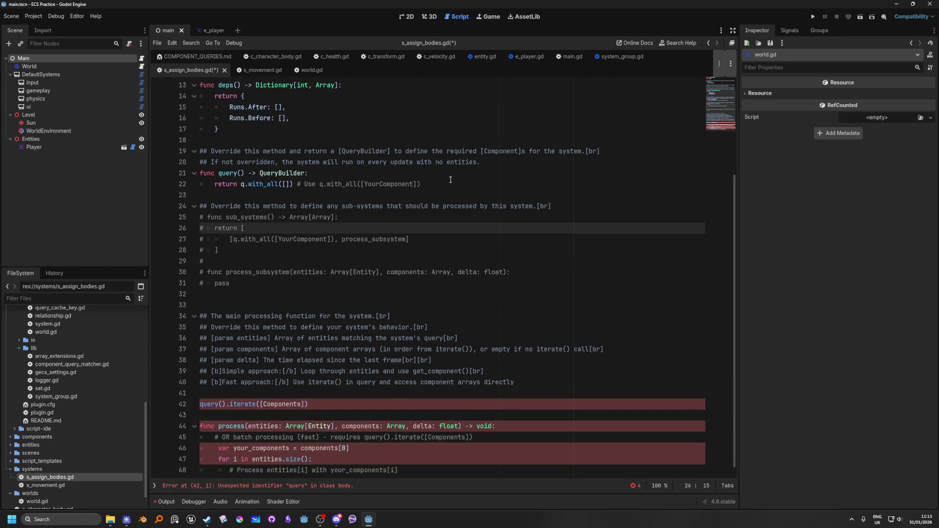
scroll(297, 264, down, 1)
click(318, 395)
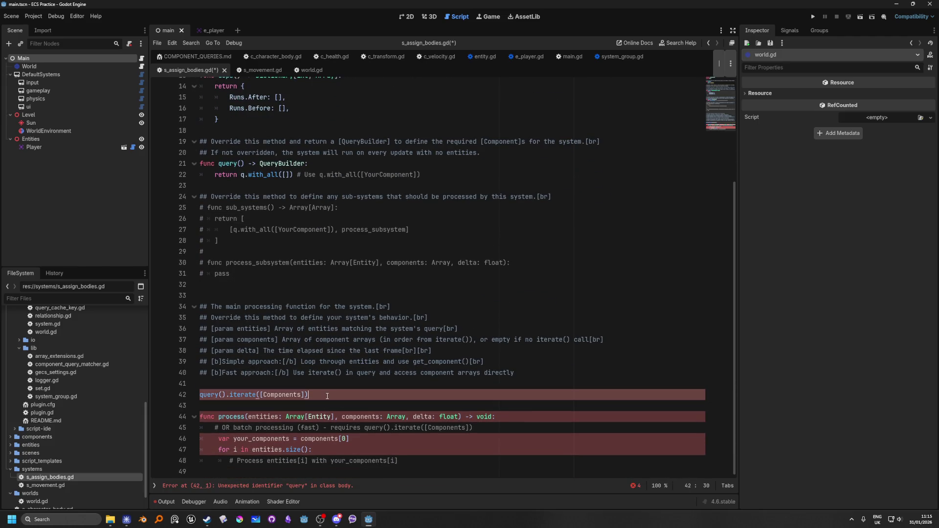
key(shift+Up)
key(Delete)
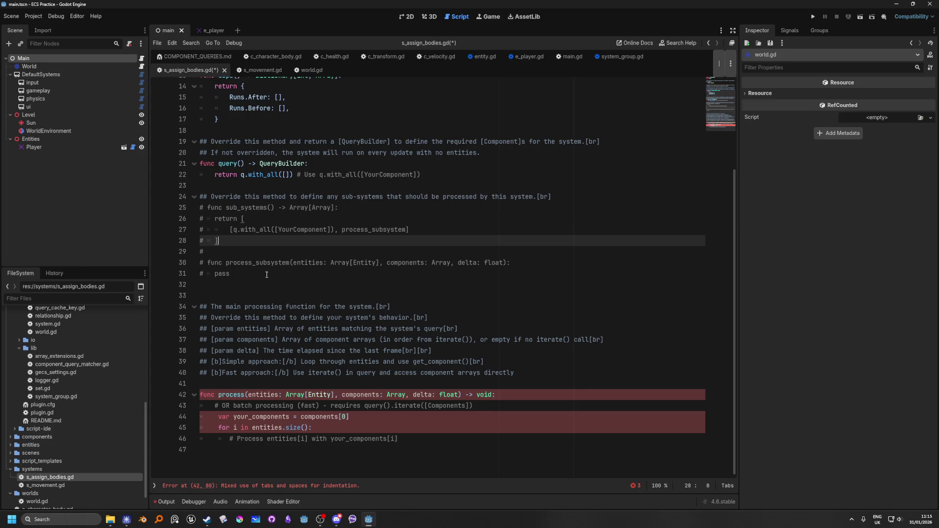
mouse_move(263, 179)
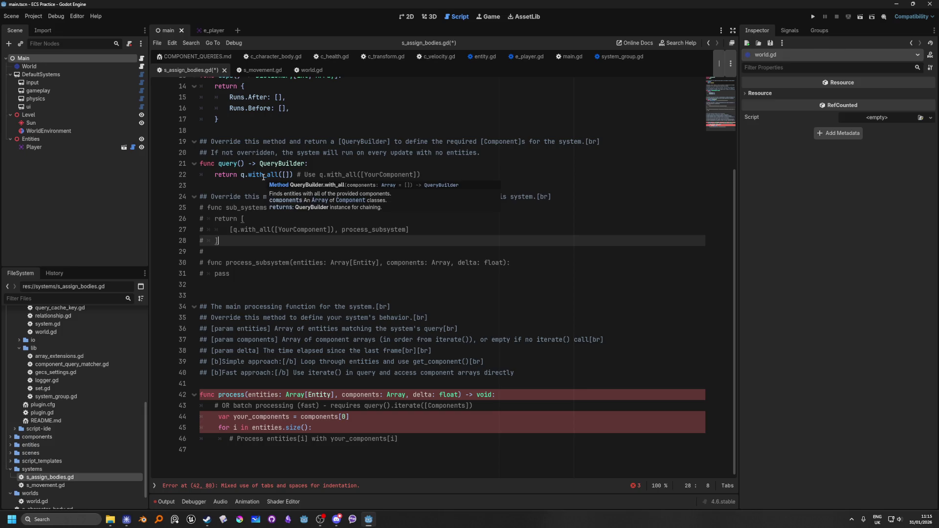
key(ctrl+z)
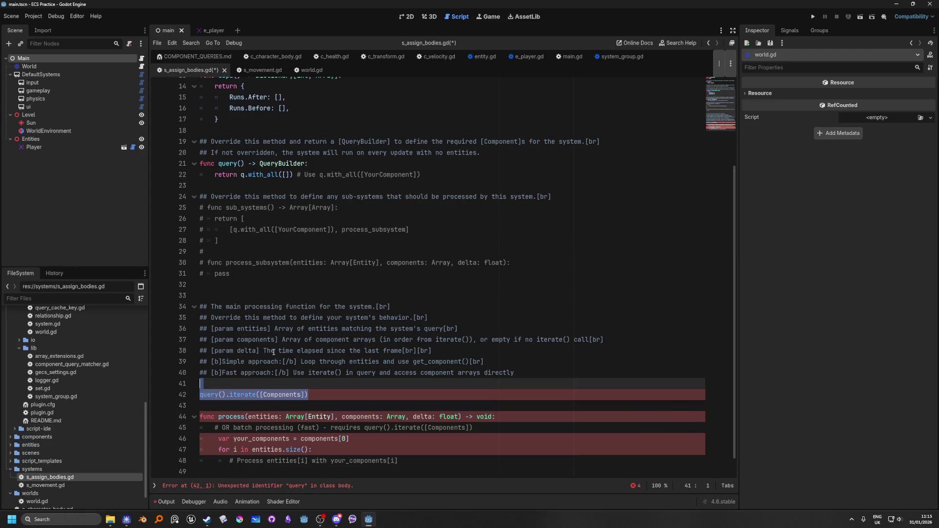
double_click(257, 176)
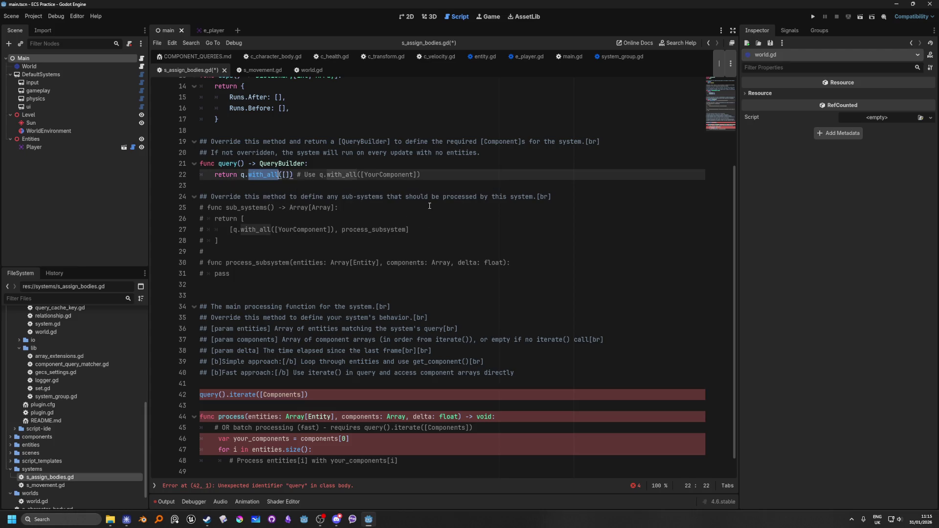
Complete query() so it returns q.iterate([C_CharacterBody]).
text(it)
key(Return)
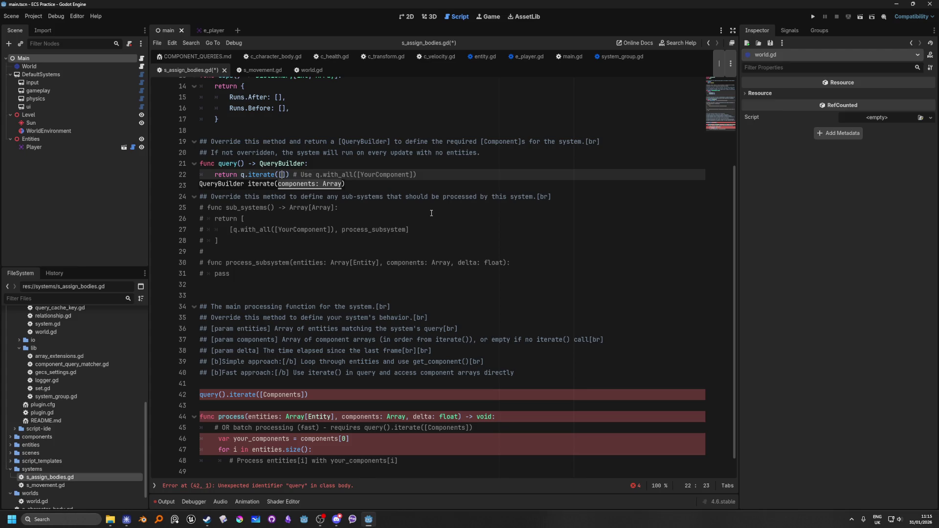
text(C)
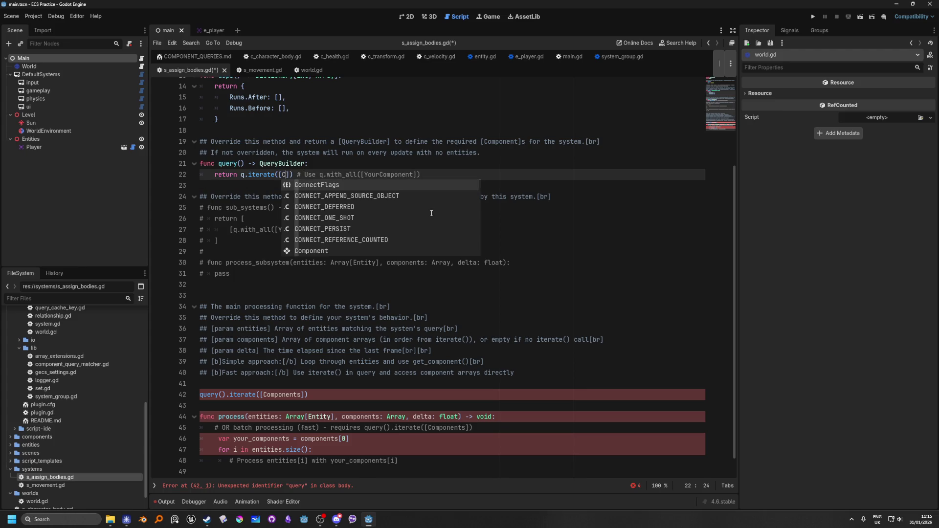
key(Escape)
text(_)
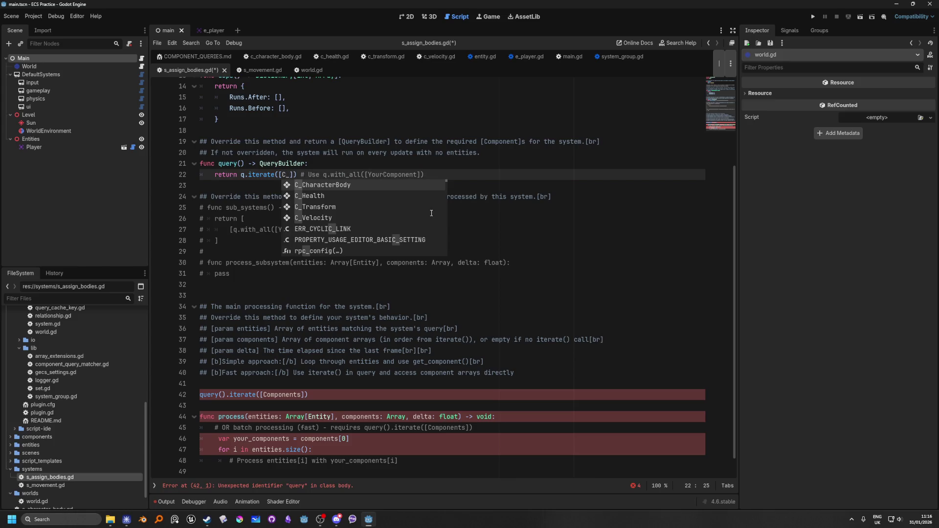
key(Return)
click(463, 262)
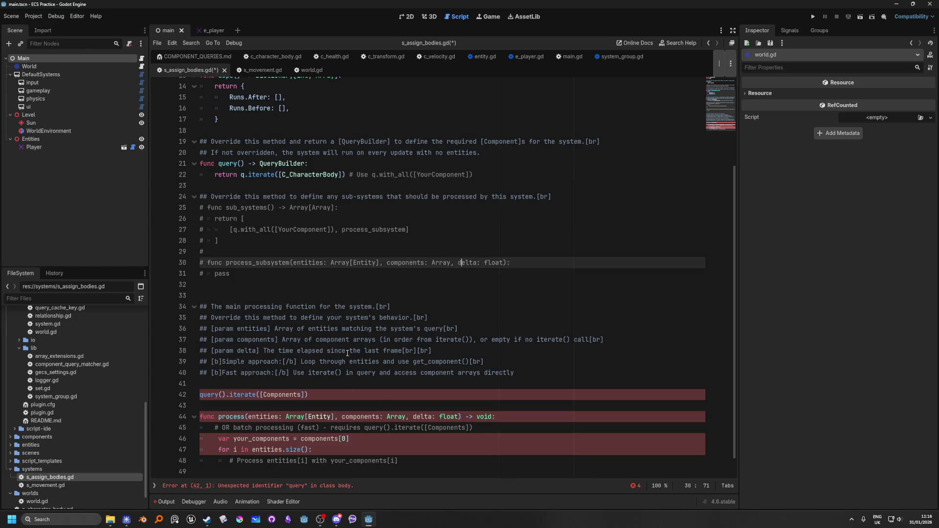
click(333, 396)
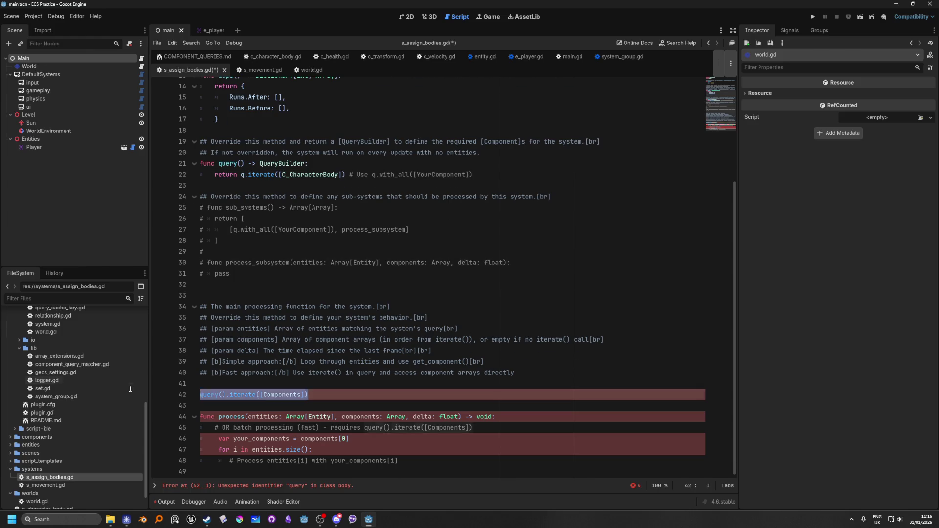
Delete the query().iterate([Components]) line, re-indent the process() body, and remove the loop's Process comment.
key(BackSpace)
key(BackSpace)
key(BackSpace)
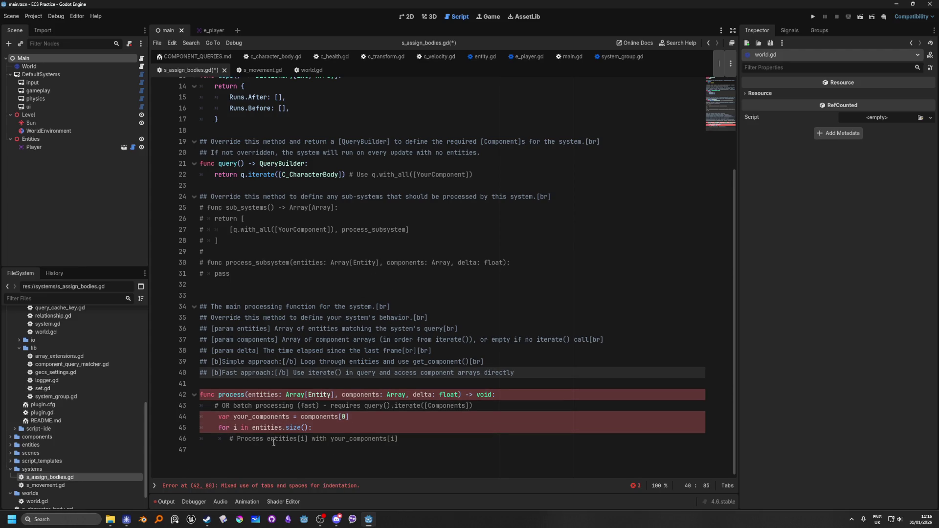
drag(449, 446, 200, 406)
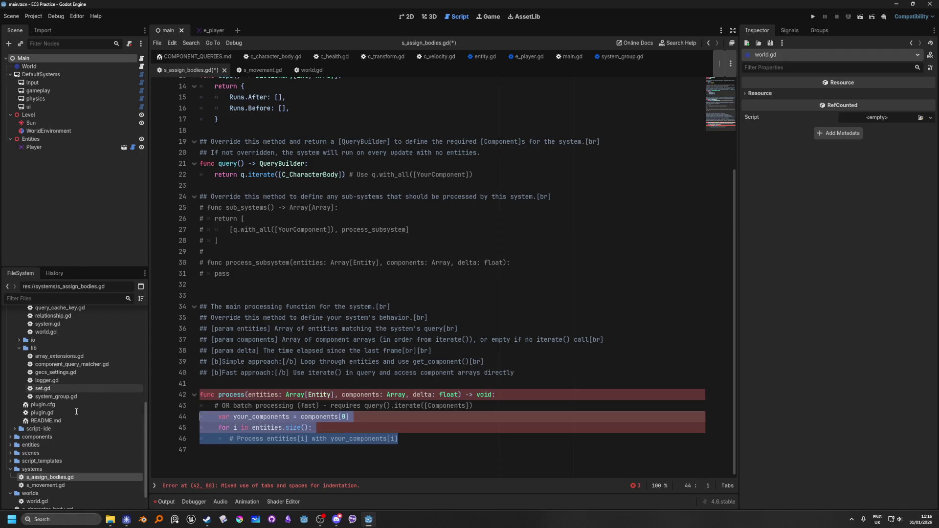
key(ctrl+i)
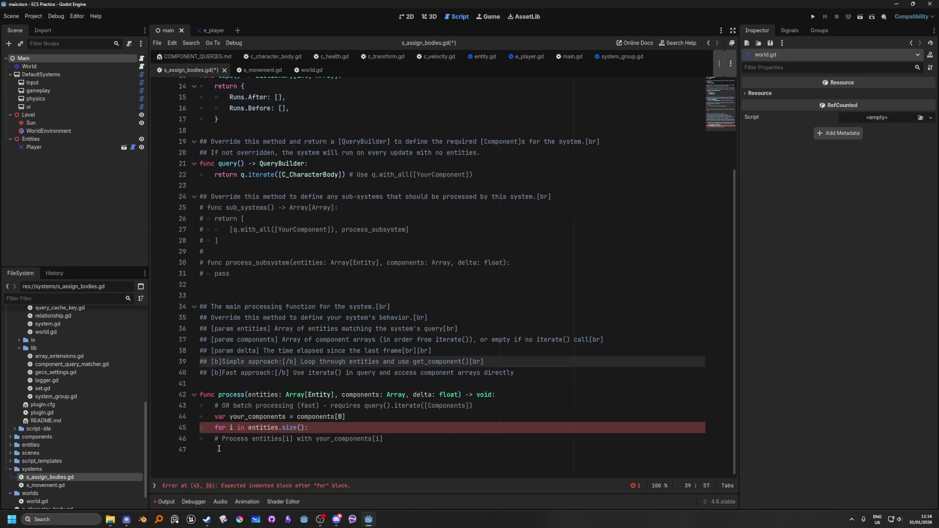
drag(404, 443, 214, 440)
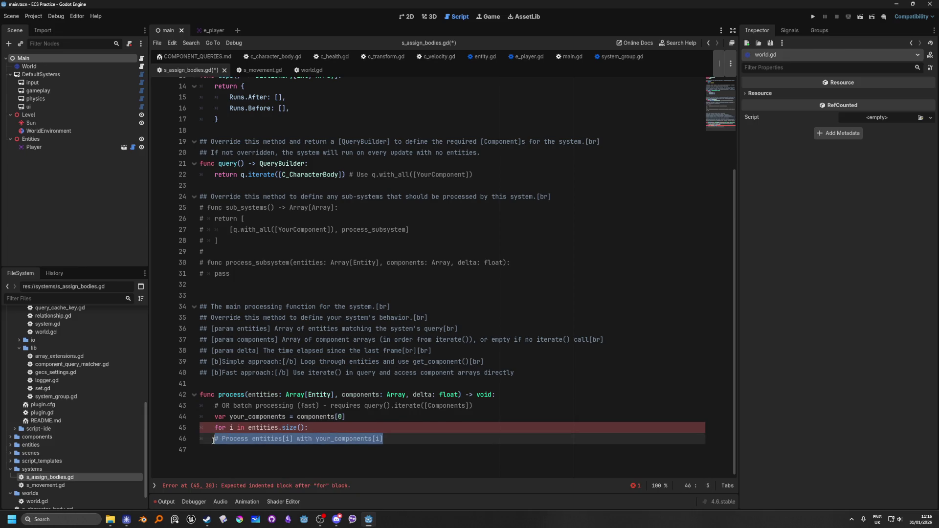
key(BackSpace)
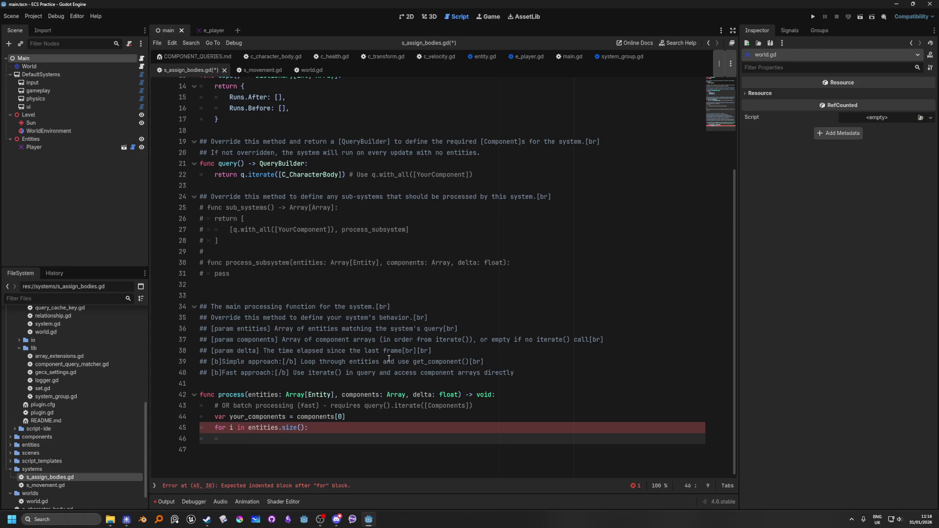
Type the word components using autocomplete.
text(compo)
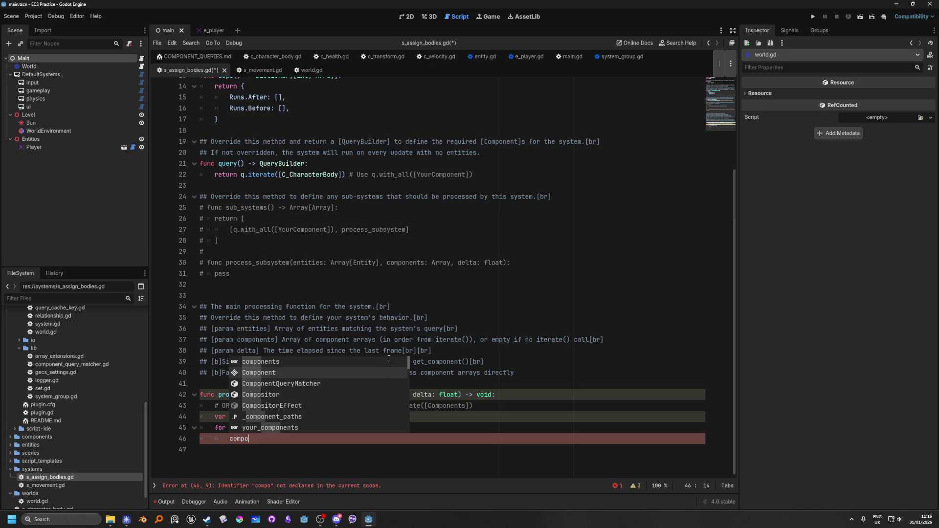
key(Escape)
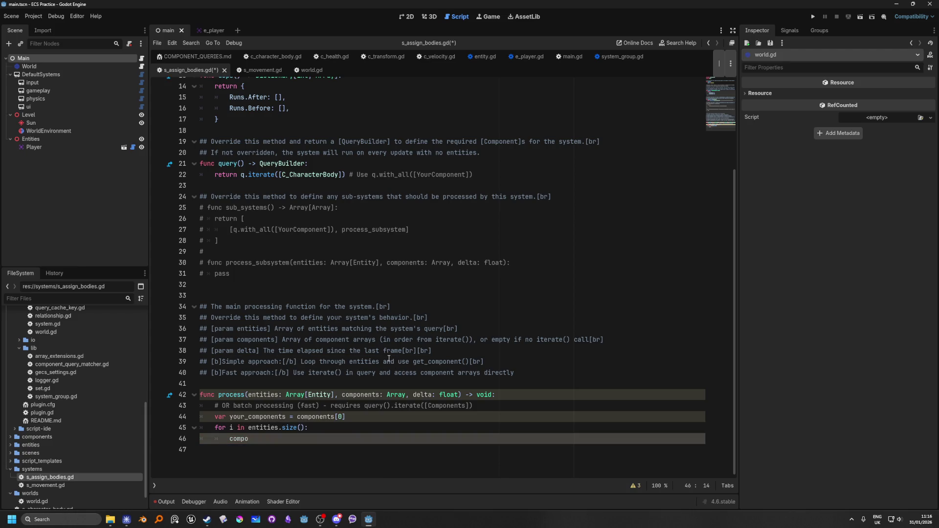
key(BackSpace)
key(BackSpace)
key(BackSpace)
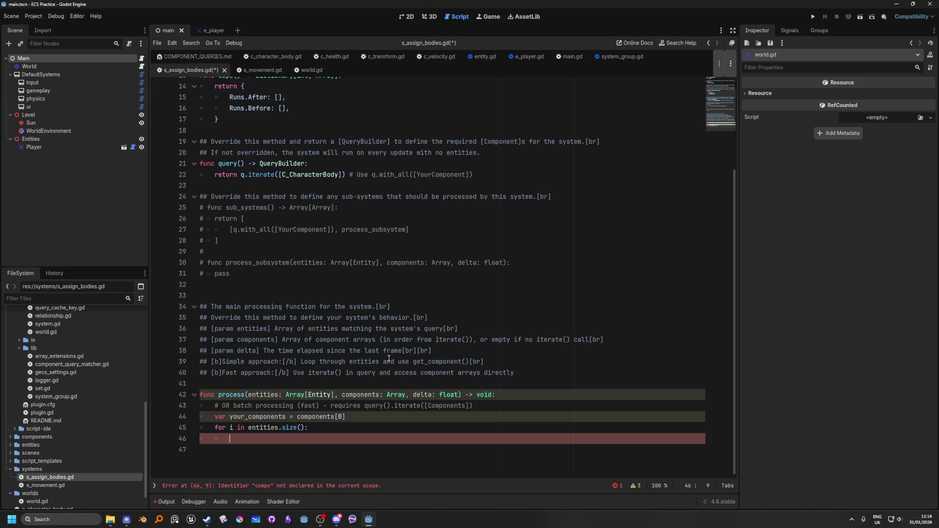
text(compon)
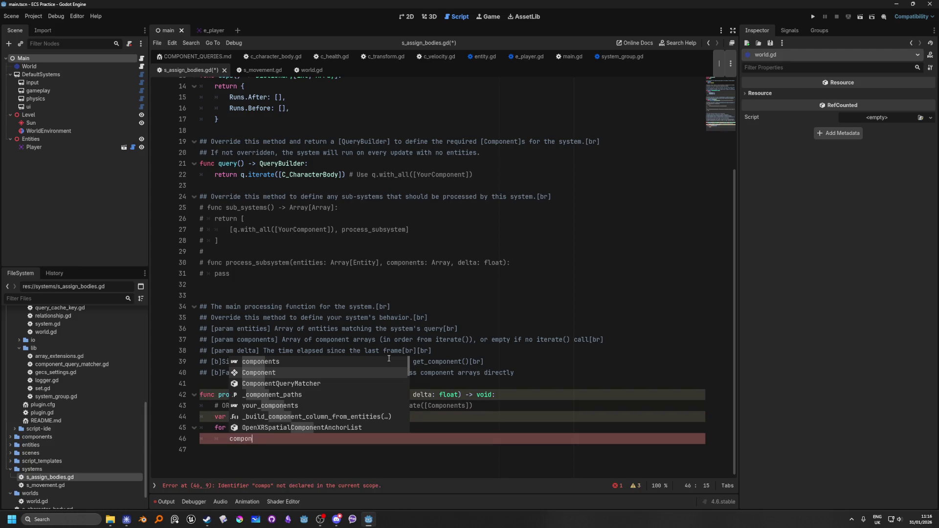
key(Escape)
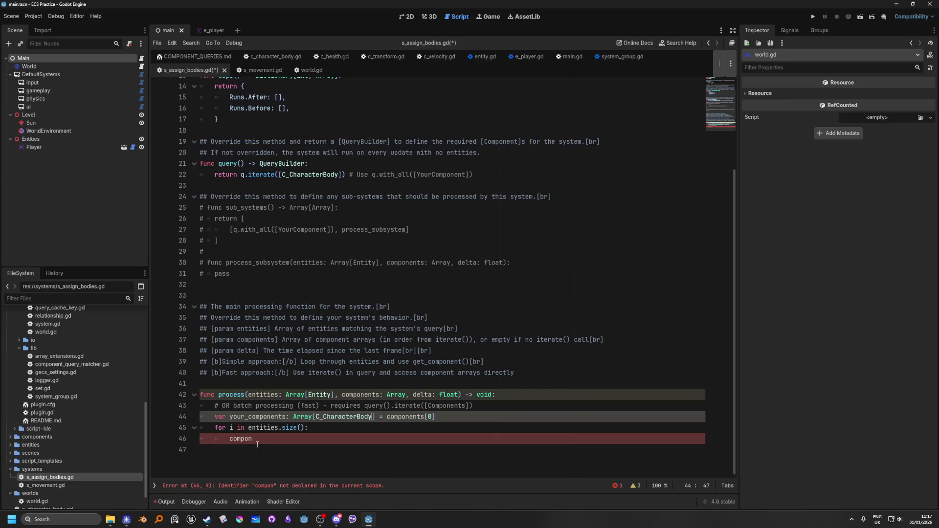
text(ent)
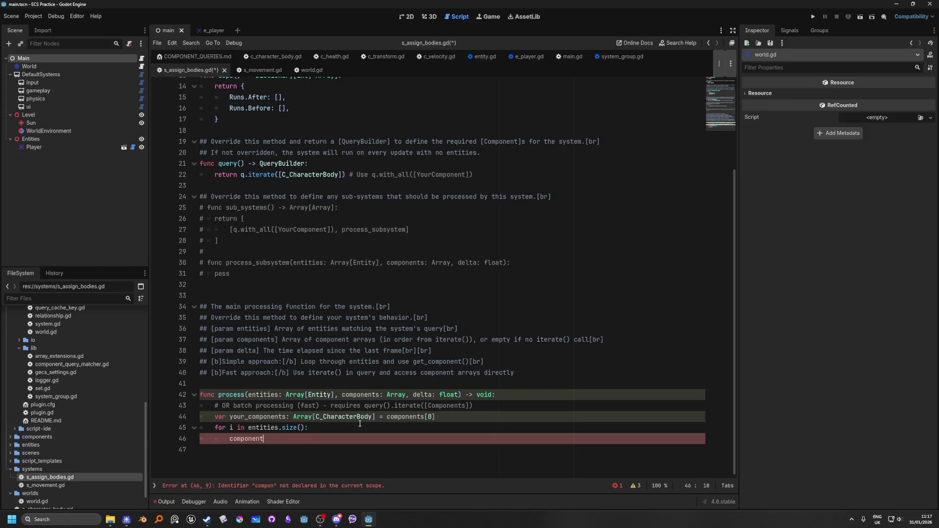
key(Return)
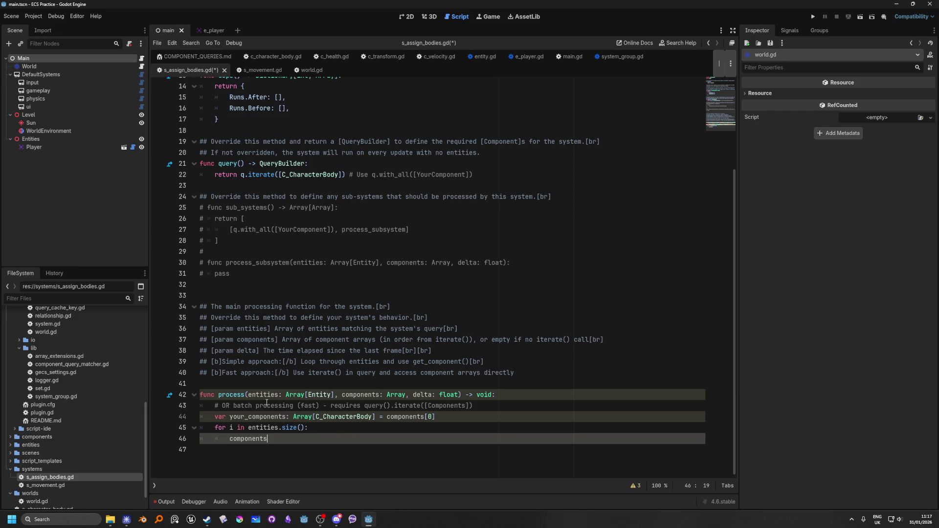
Rename your_components to body_components and start the loop line as body_components[i].body =.
double_click(254, 417)
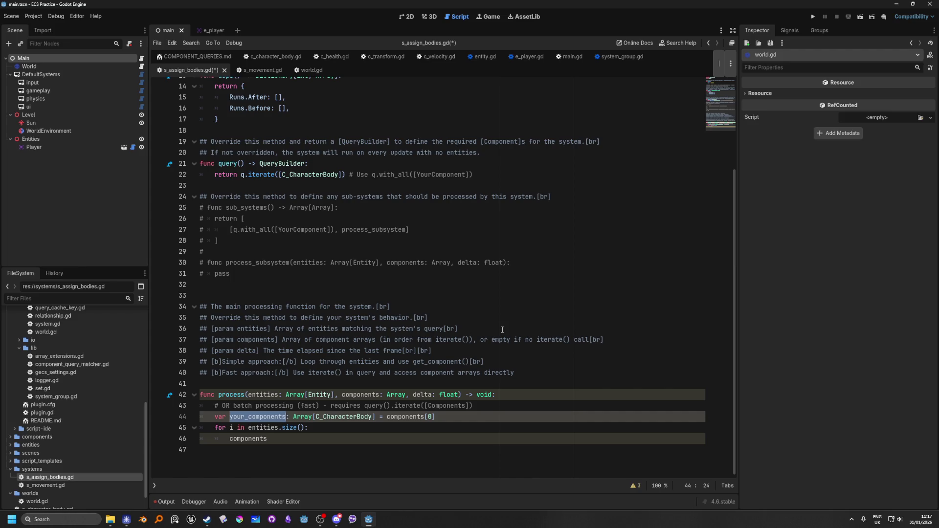
text(body_co)
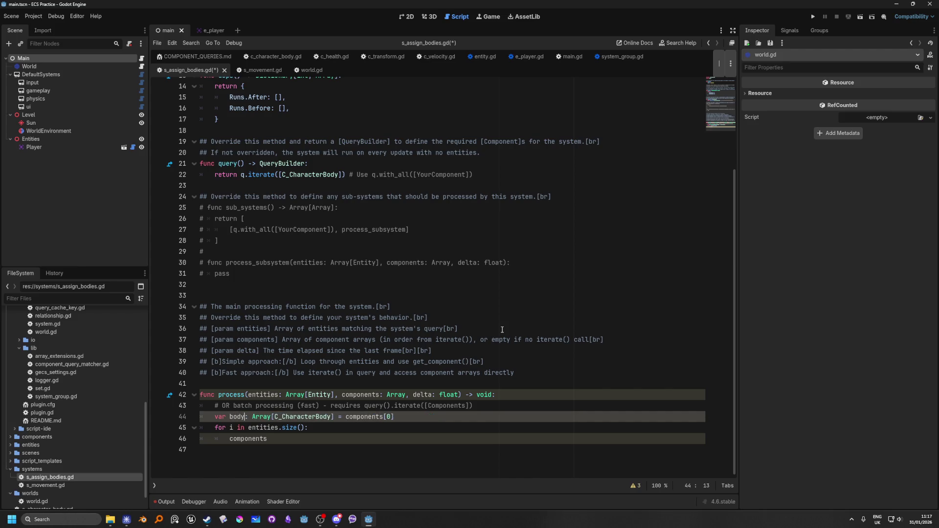
text(mponents)
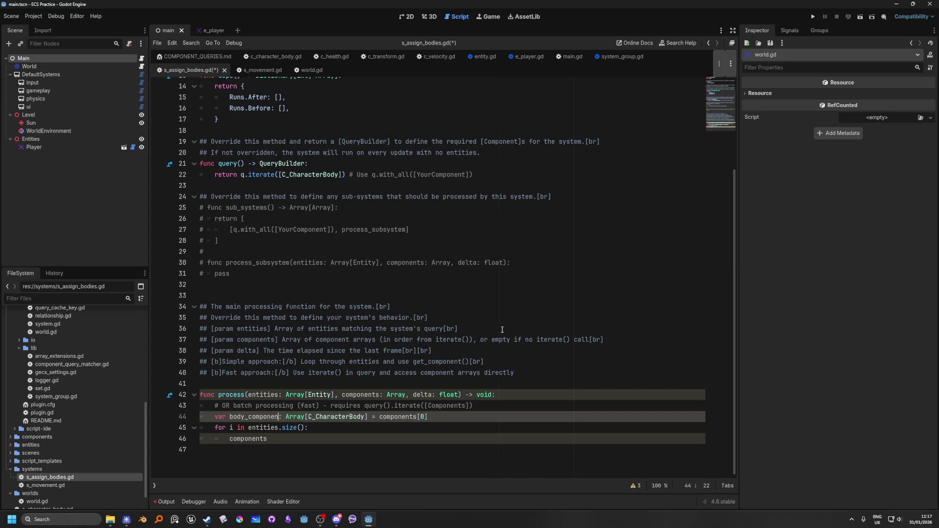
double_click(246, 417)
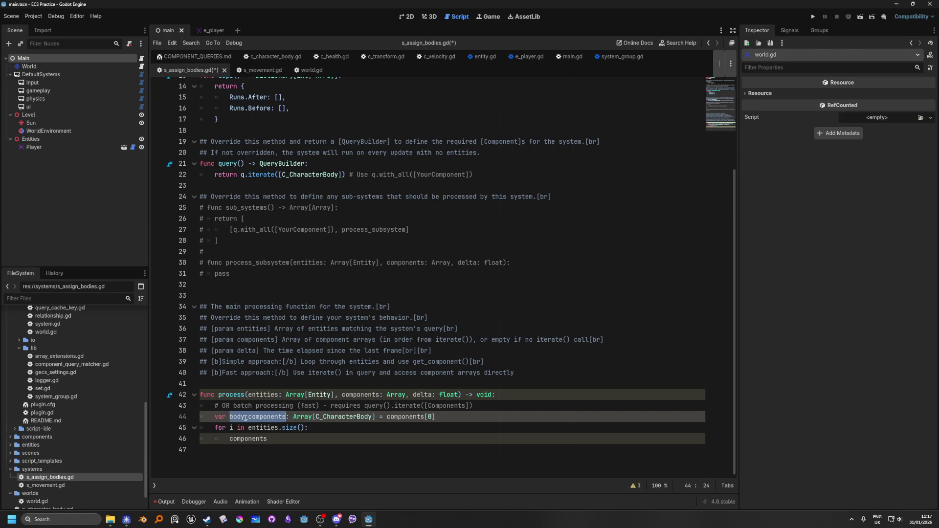
key(ctrl+c)
double_click(286, 434)
key(ctrl+v)
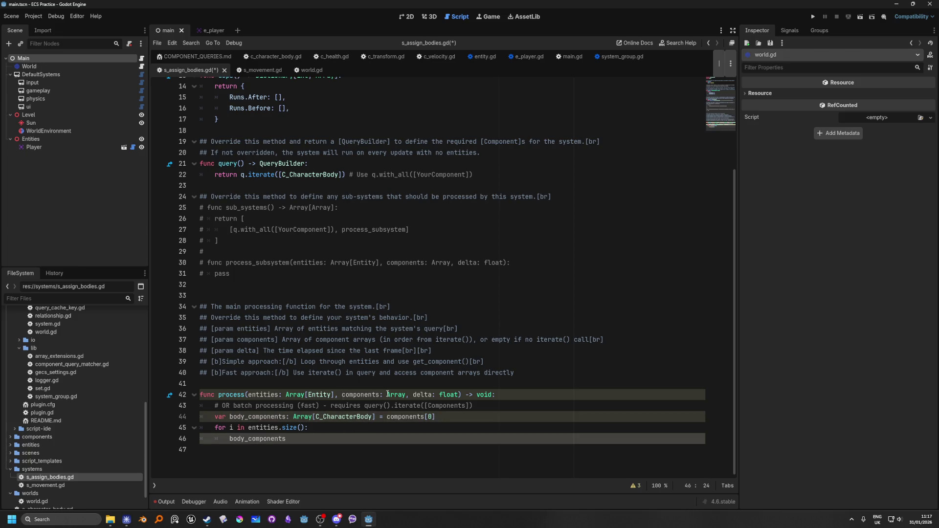
mouse_move(388, 394)
text([)
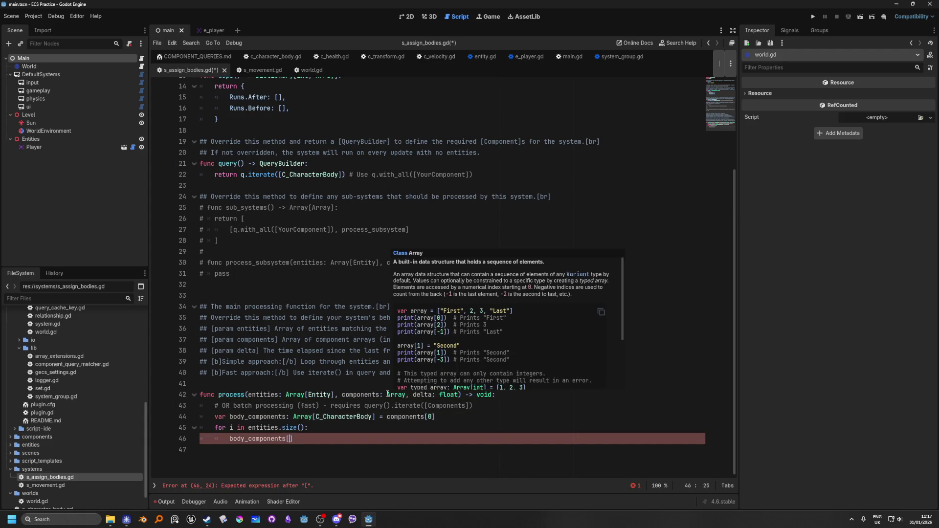
text(i])
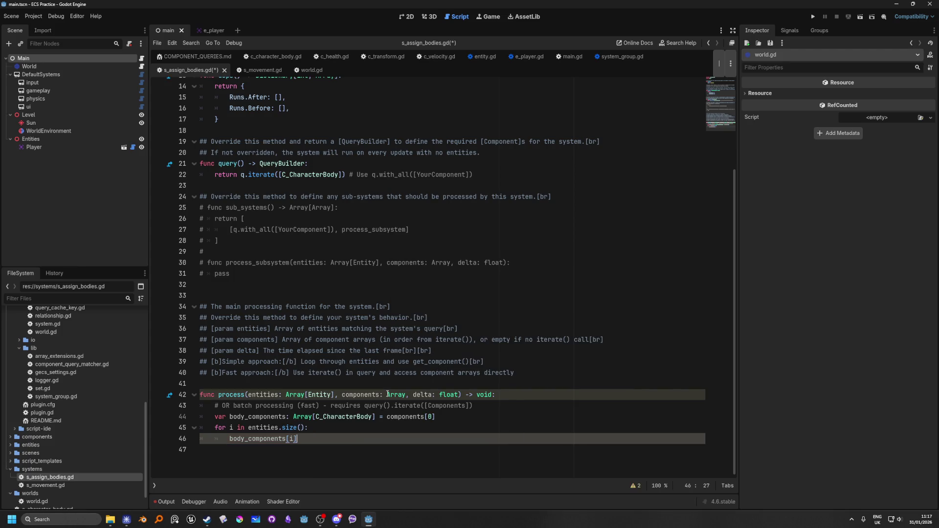
text(.body =)
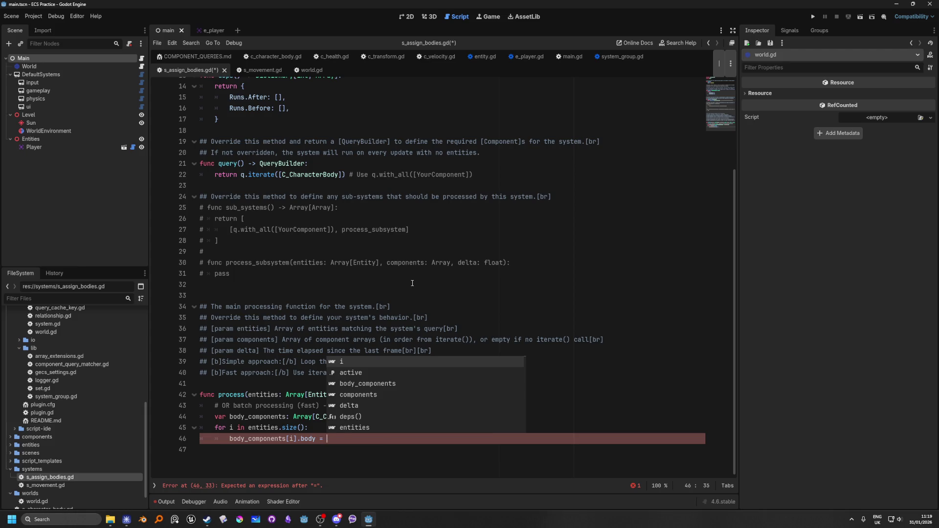
Begin the assignment's right side with entities[i].get on line 46.
text(en)
key(Return)
text([i])
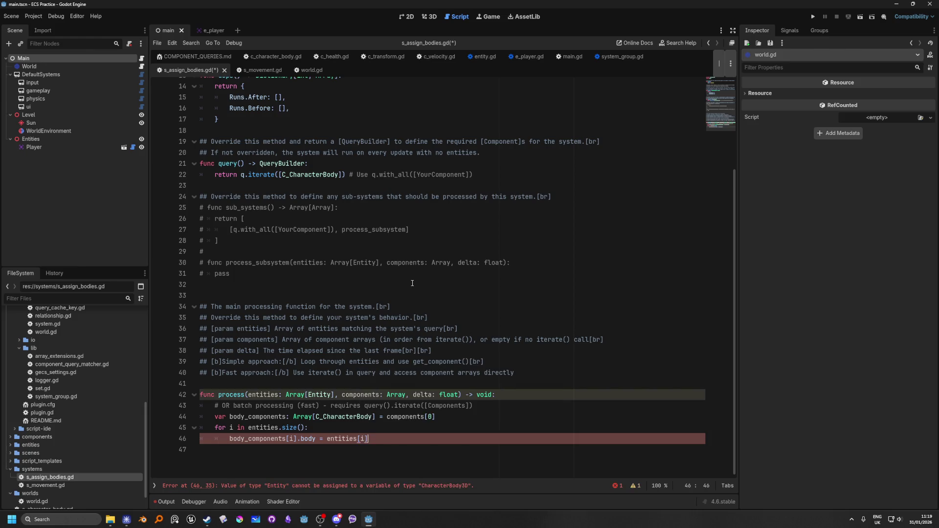
text(.get)
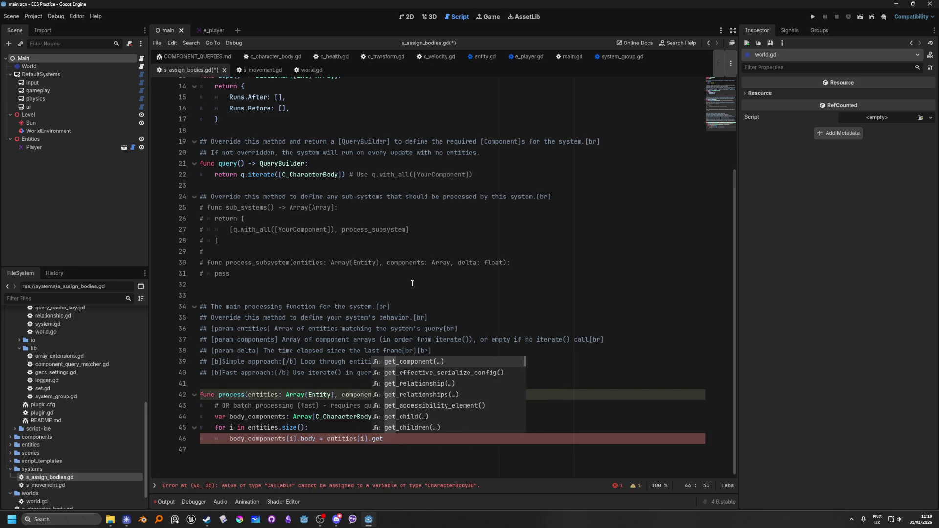
click(410, 243)
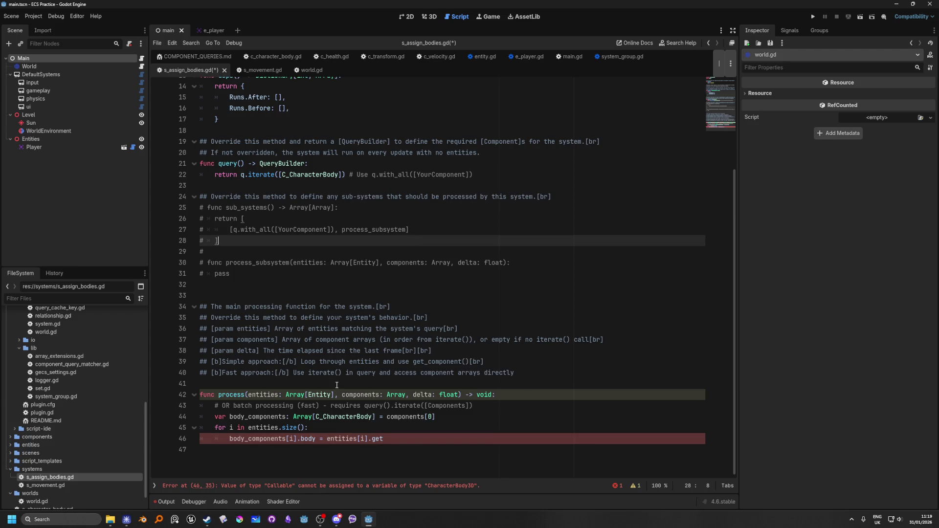
click(402, 438)
Swap the get_ method for find_child() and open its documentation.
text(_)
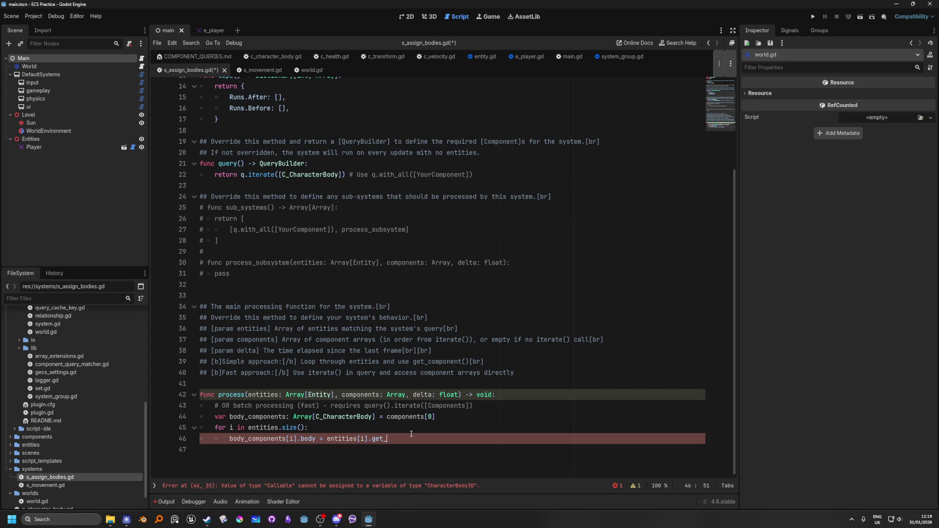
key(Down)
key(Down)
key(Down)
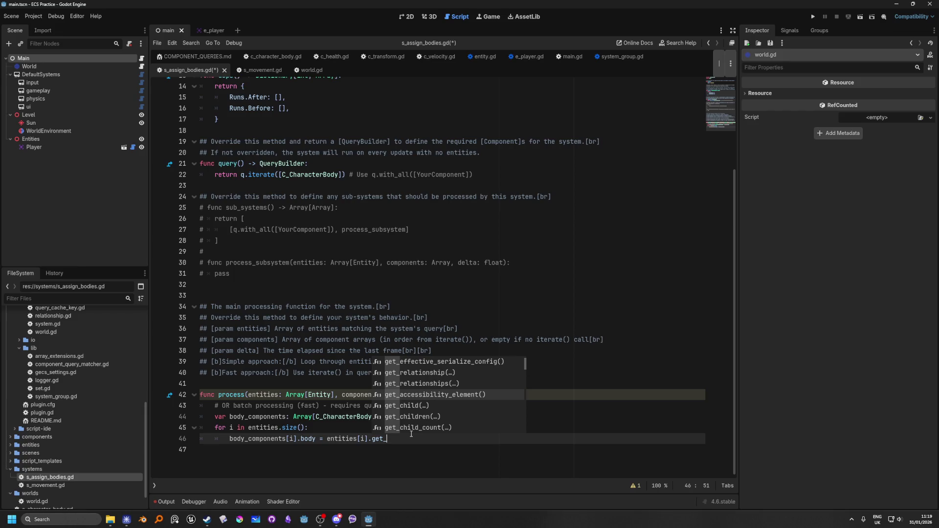
key(Down)
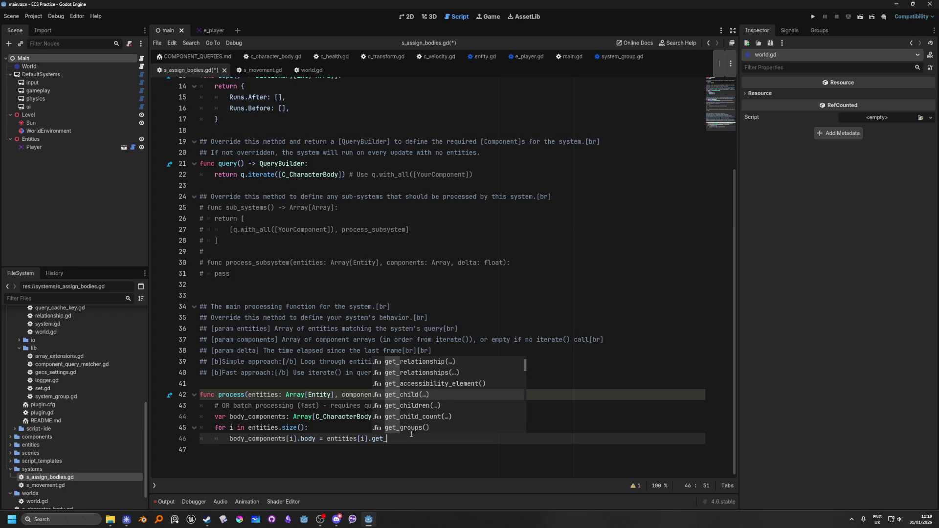
key(BackSpace)
key(BackSpace)
key(BackSpace)
text(find)
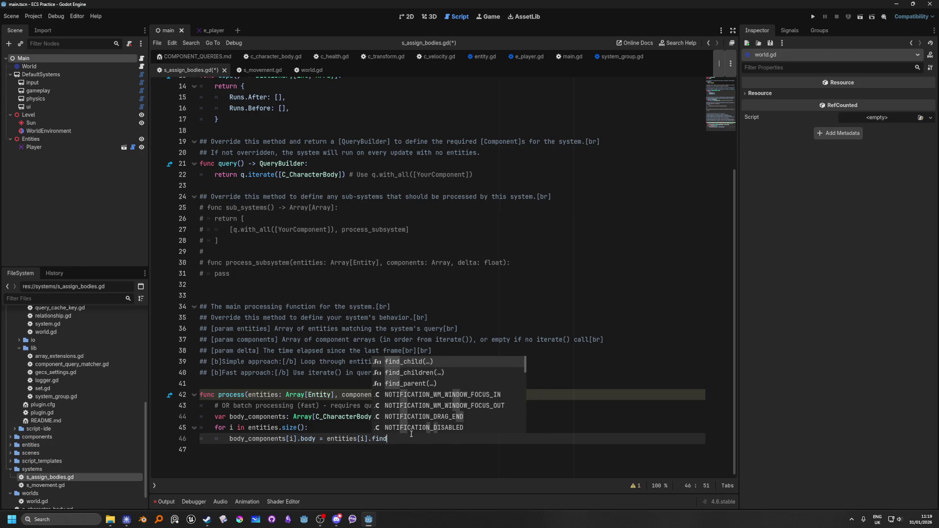
key(Return)
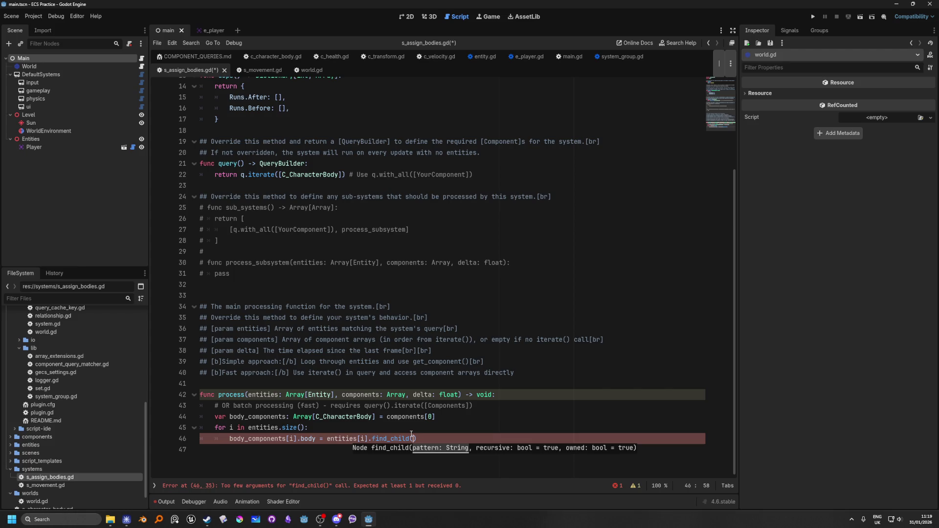
ctrl+click(377, 439)
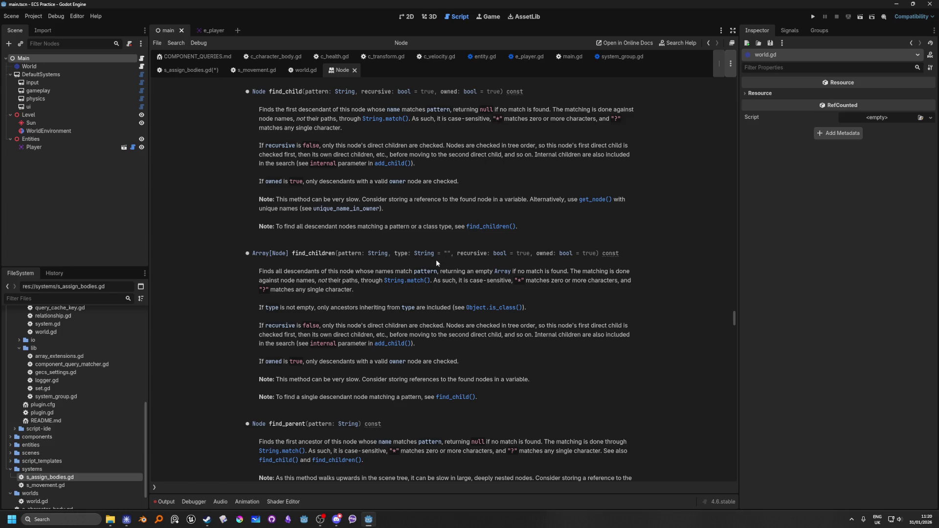
Search the Node class reference for 'type', read the find_children description, then return to the script.
scroll(424, 347, up, 3)
scroll(424, 346, up, 5)
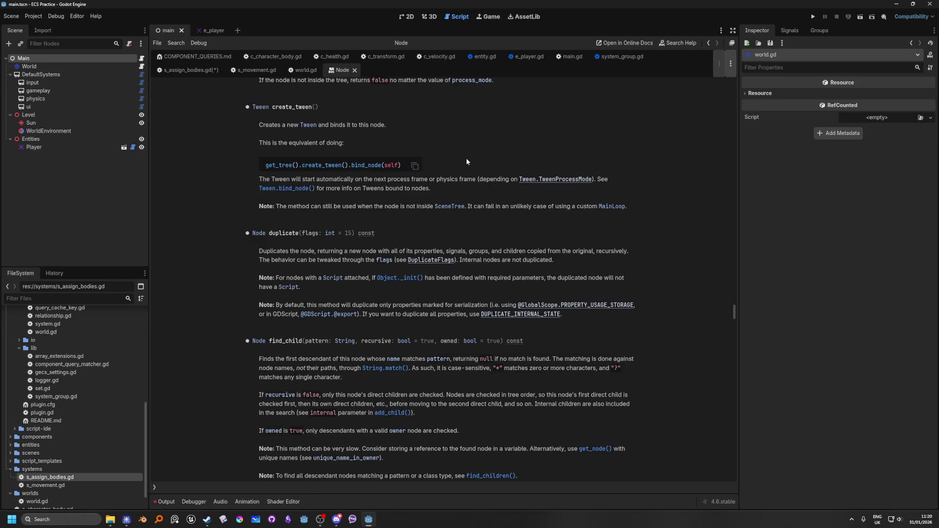
key(ctrl+f)
text(type)
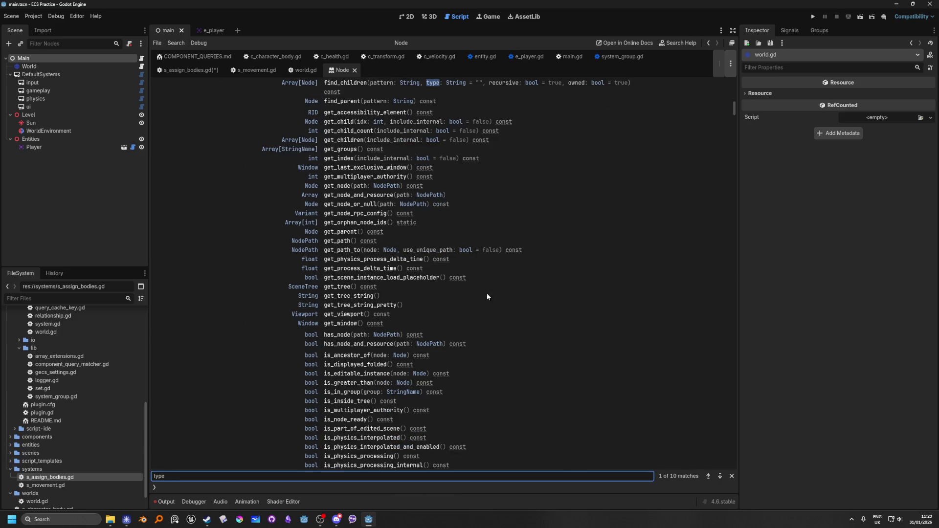
scroll(474, 281, up, 2)
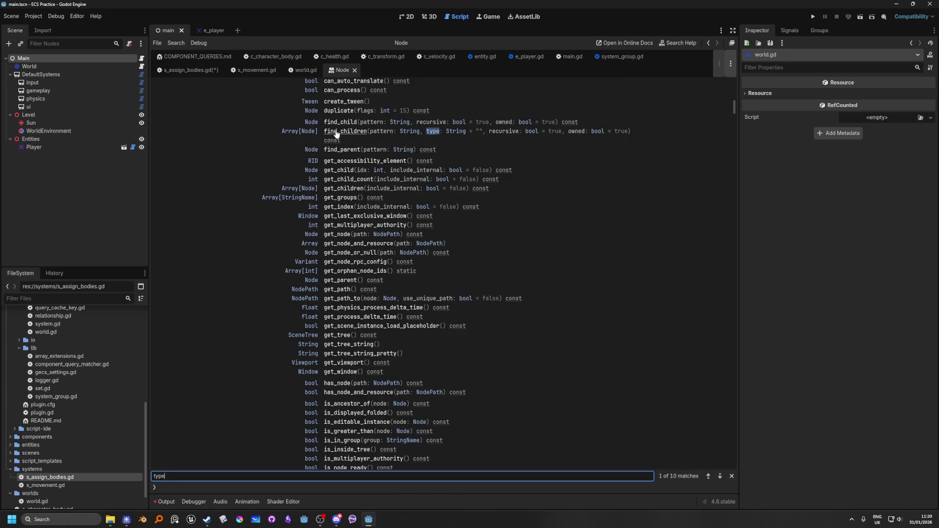
mouse_move(497, 177)
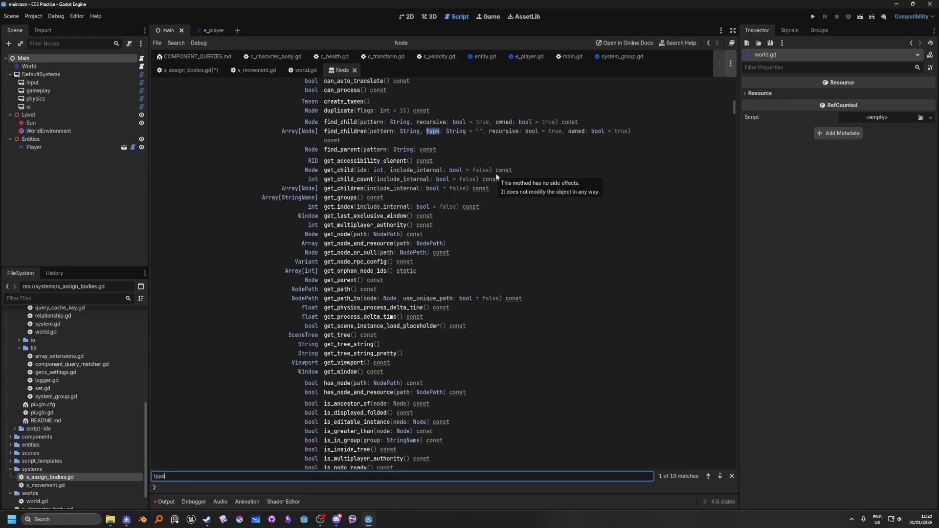
click(345, 132)
scroll(457, 337, up, 3)
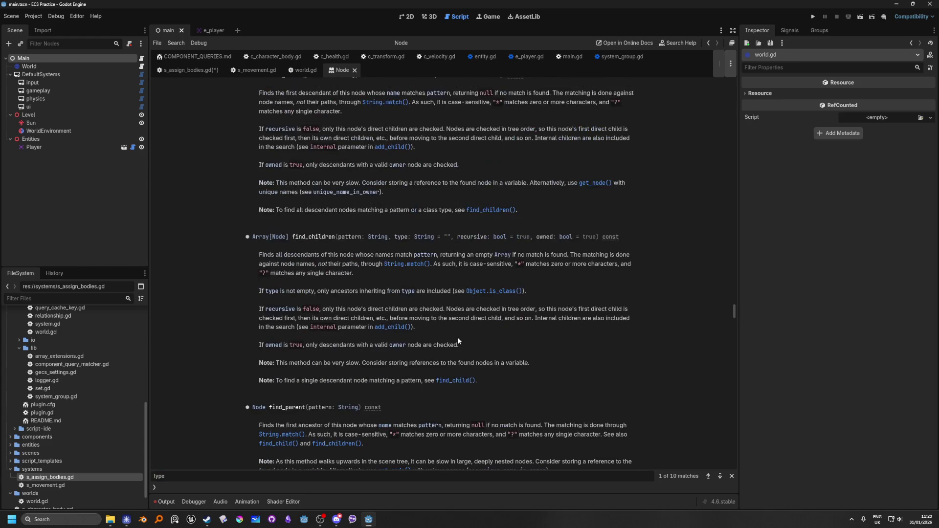
scroll(457, 337, up, 2)
scroll(458, 341, down, 3)
click(200, 71)
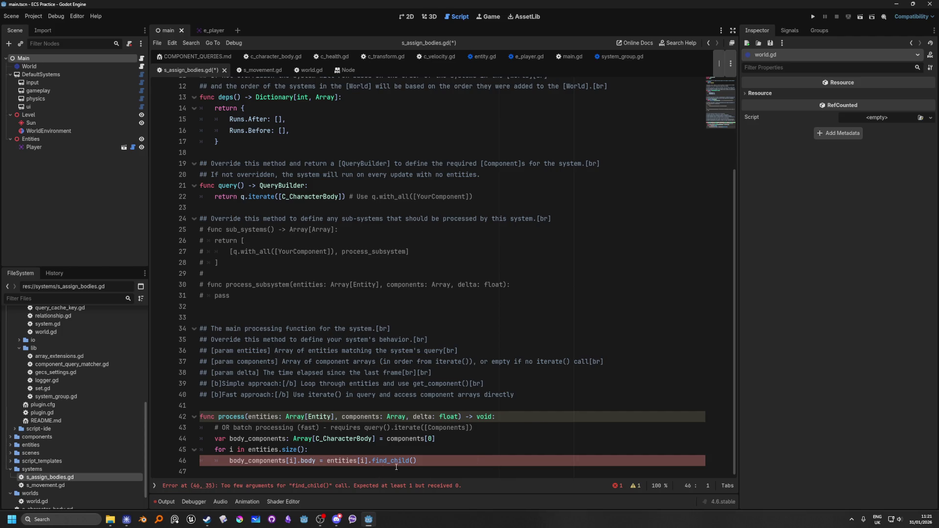
Insert a new indented line after the loop header on line 45.
click(362, 455)
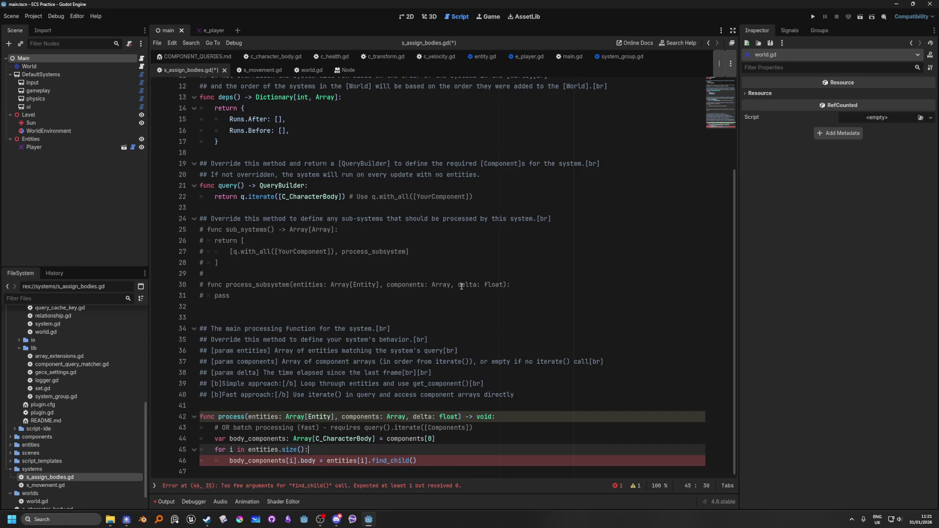
key(Return)
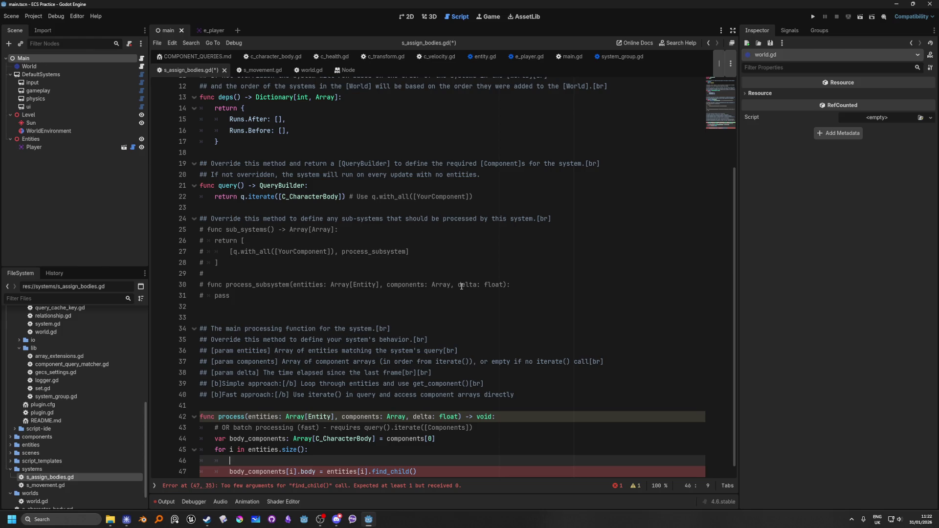
Start the nested loop 'for child in entities' on line 46.
text(for)
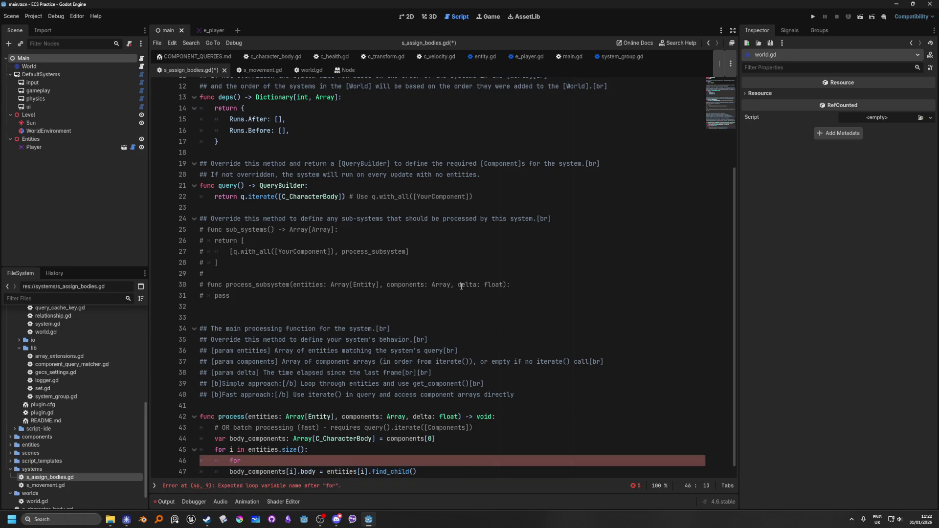
key(BackSpace)
key(BackSpace)
text(child in entiti)
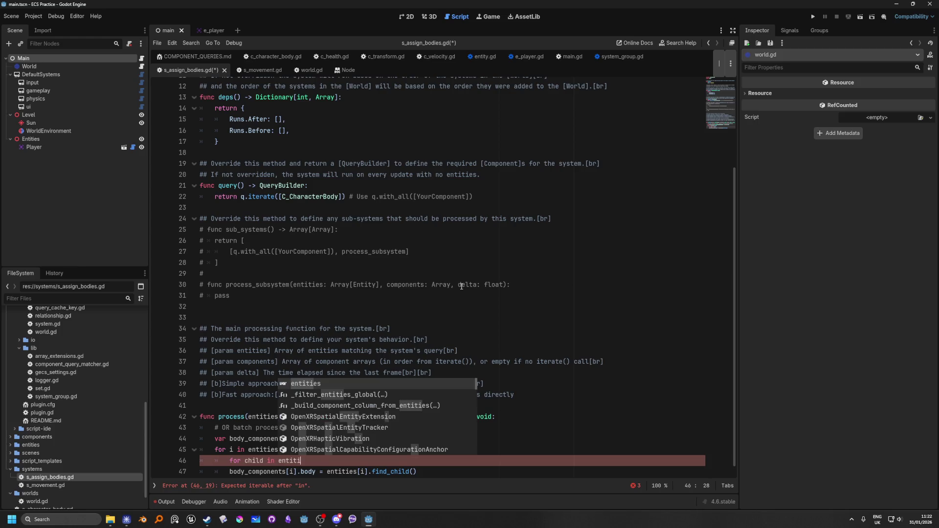
key(Return)
text(.get_chil)
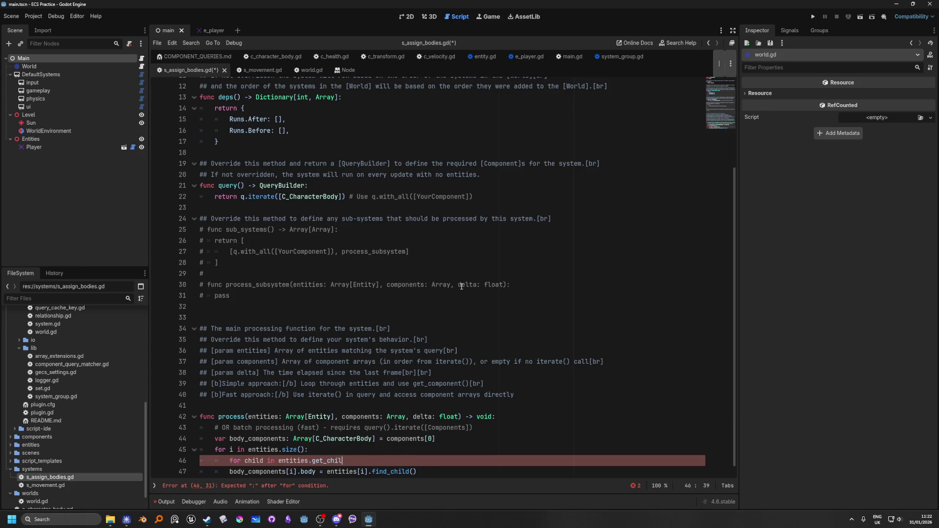
key(BackSpace)
key(BackSpace)
key(BackSpace)
text(chi)
key(BackSpace)
key(BackSpace)
key(BackSpace)
Finish the iterable as entities[i].get_children(): and begin an 'if child is Cha' line.
text([i].)
text(get)
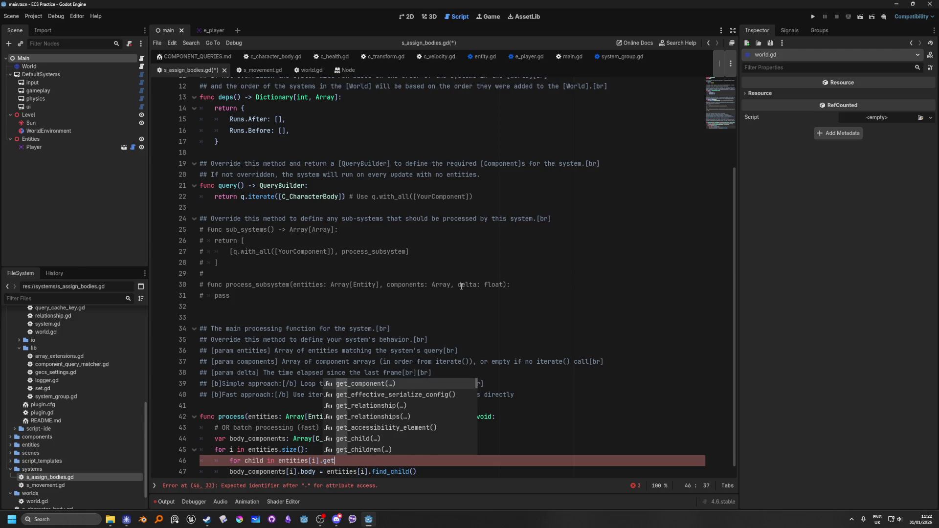
key(Down)
key(Down)
key(Down)
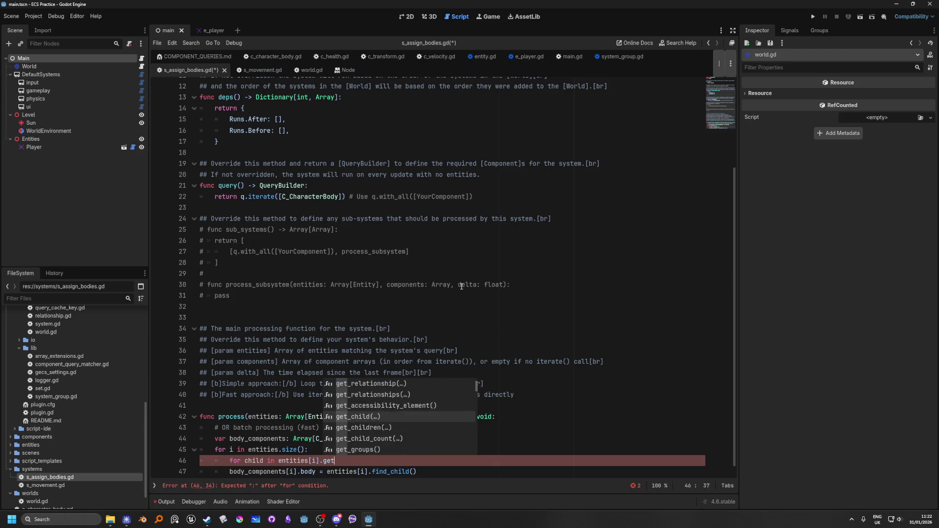
key(Return)
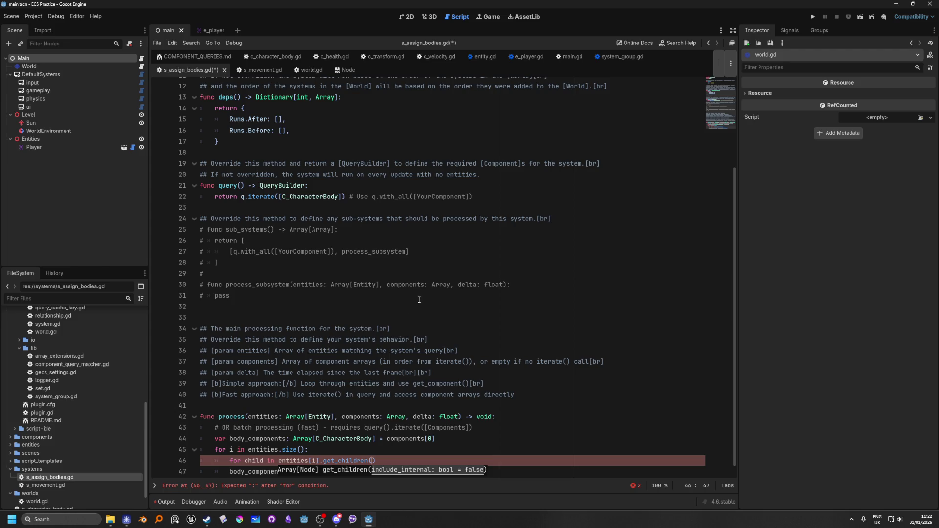
text(:)
key(Return)
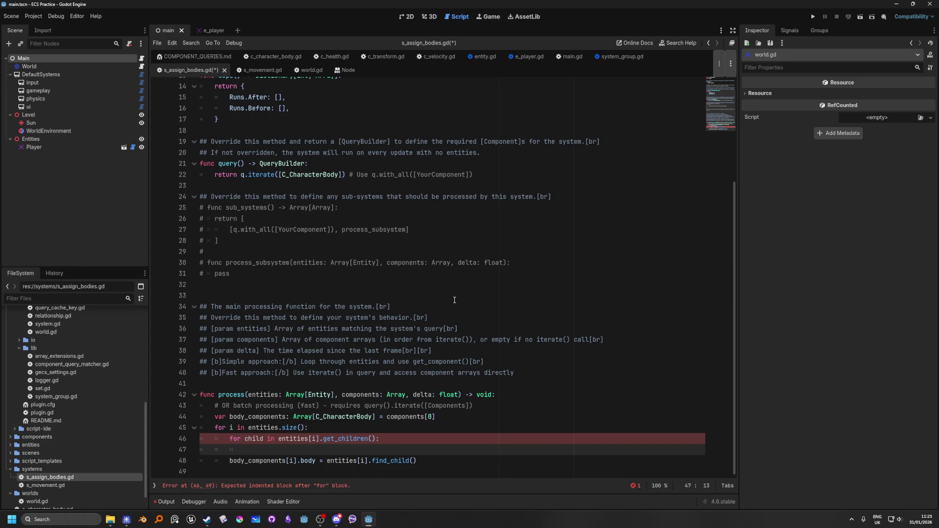
text(if )
text(child )
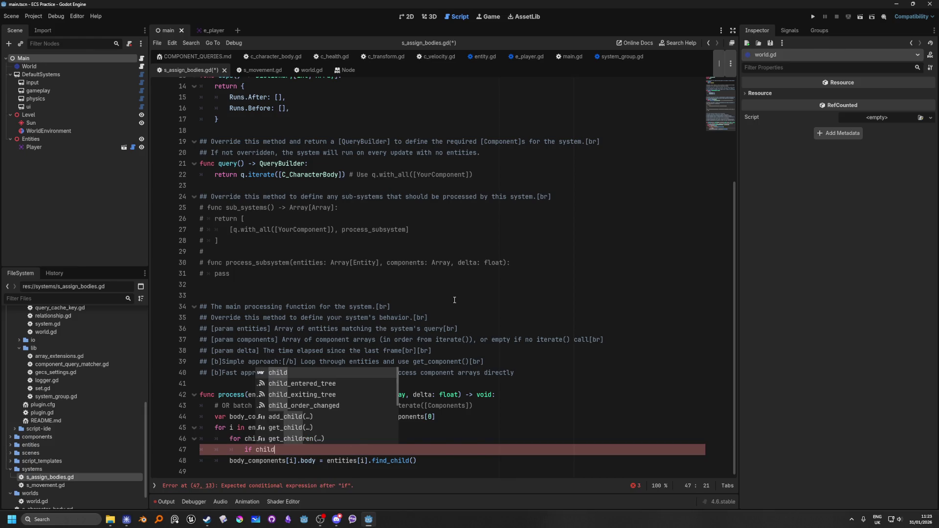
text(is )
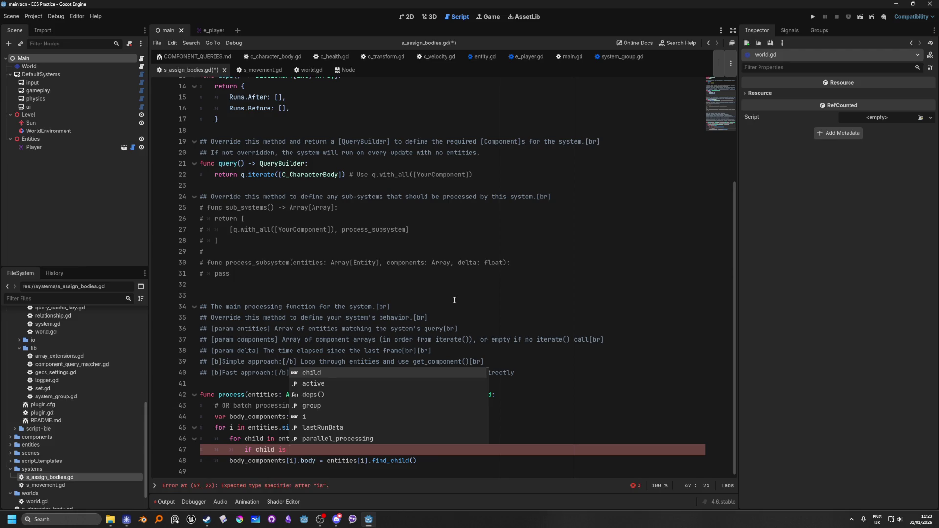
text(Cha)
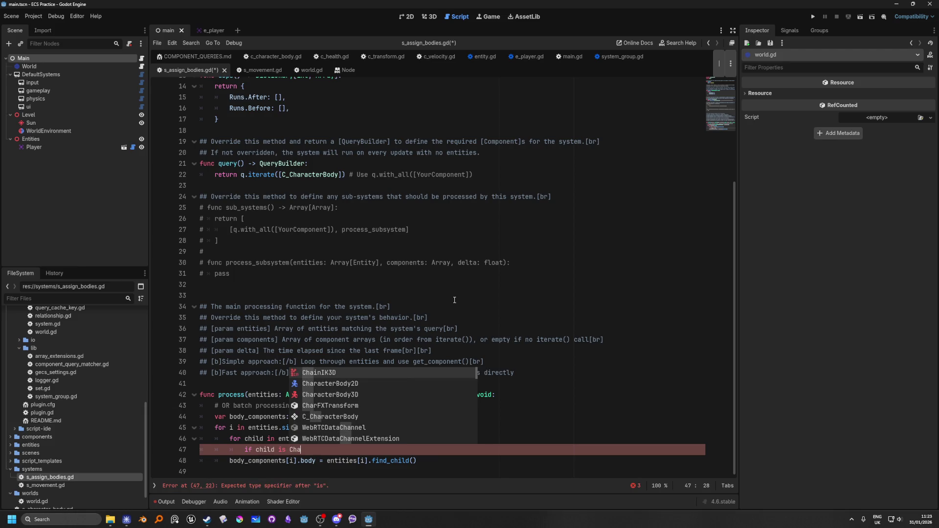
Complete the check as 'if child is CharacterBody3D:' and open an indented line beneath it.
key(Down)
key(Down)
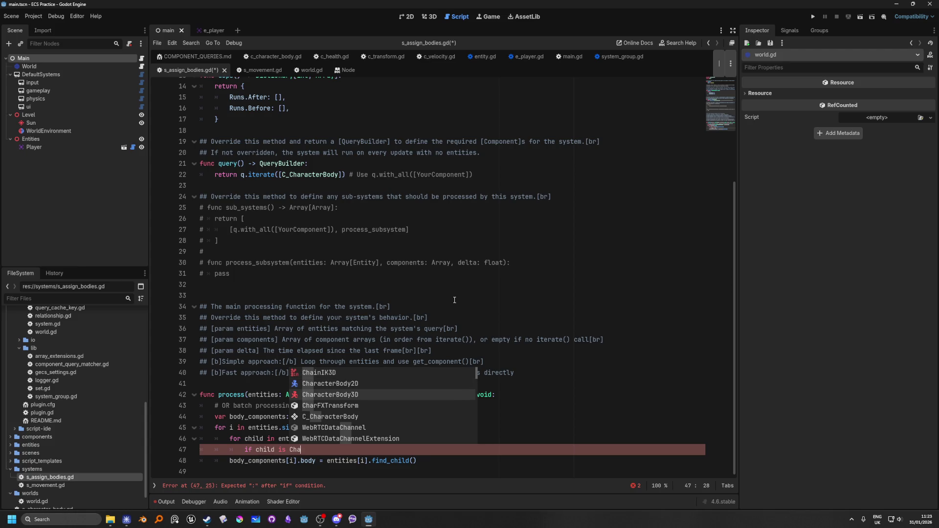
key(Return)
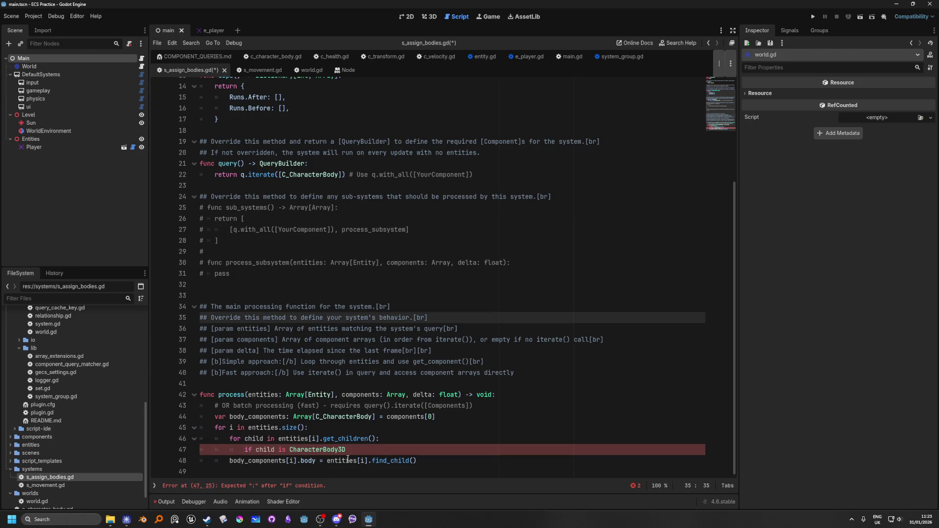
text(:)
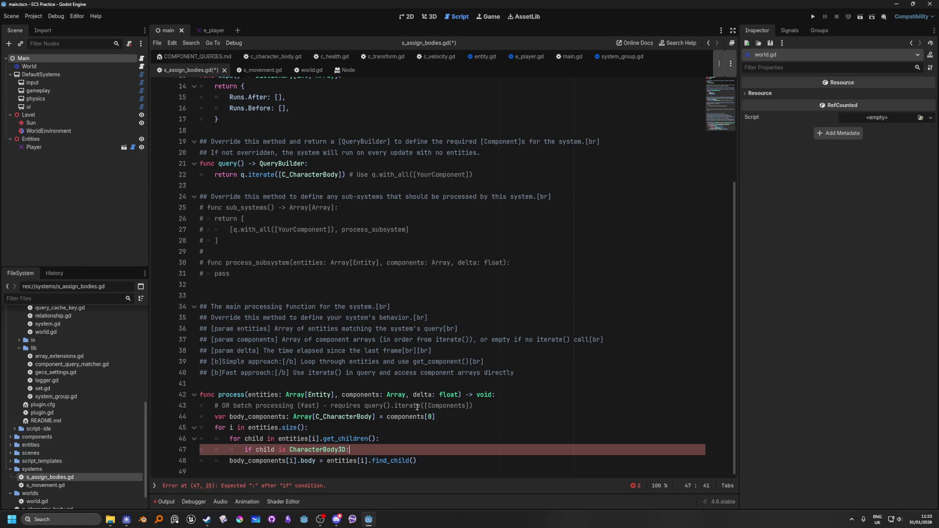
key(Return)
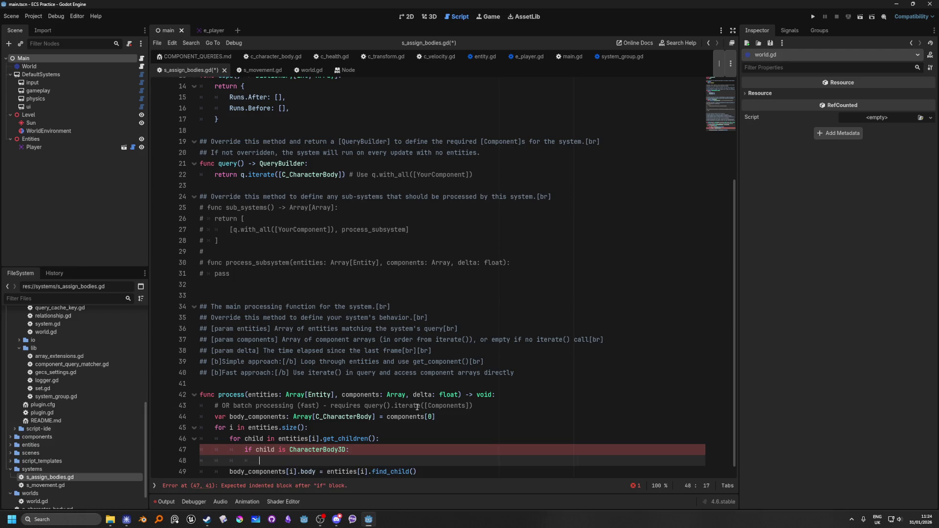
Indent the body assignment under the CharacterBody3D check, delete the blank line, and select entities[i].find_child().
scroll(387, 354, down, 1)
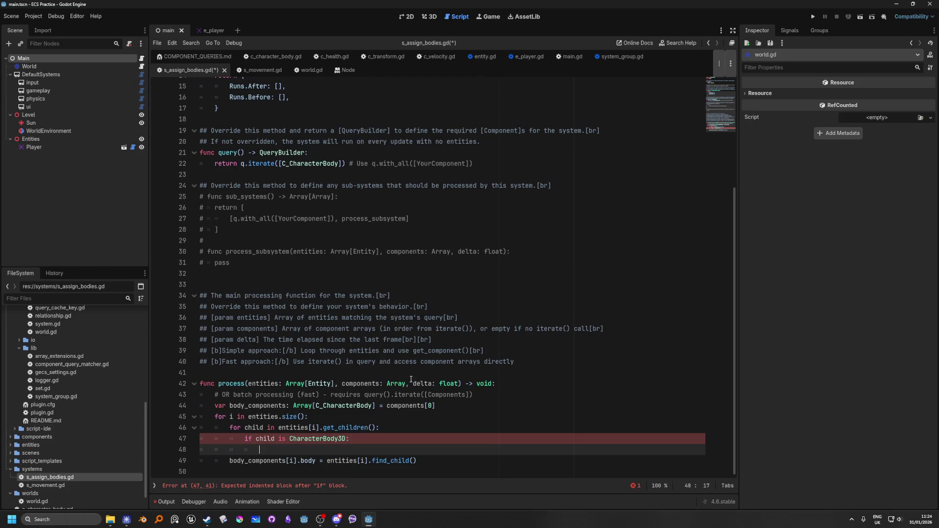
mouse_move(407, 387)
drag(432, 468, 230, 465)
key(Tab)
key(Tab)
key(Up)
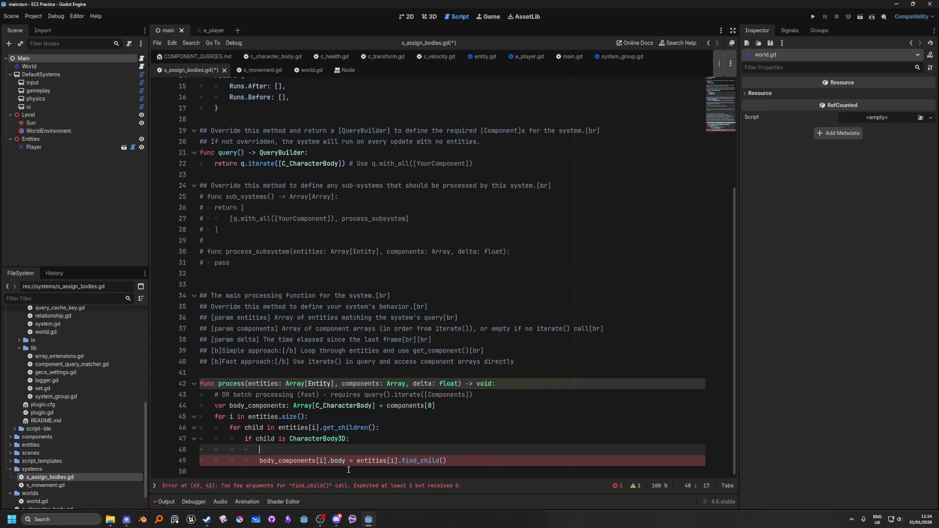
key(BackSpace)
key(BackSpace)
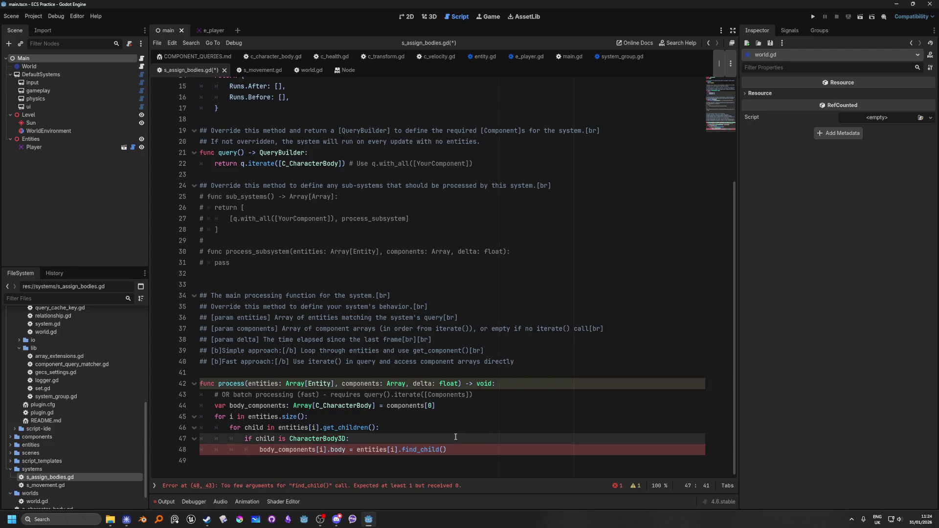
drag(461, 448, 356, 449)
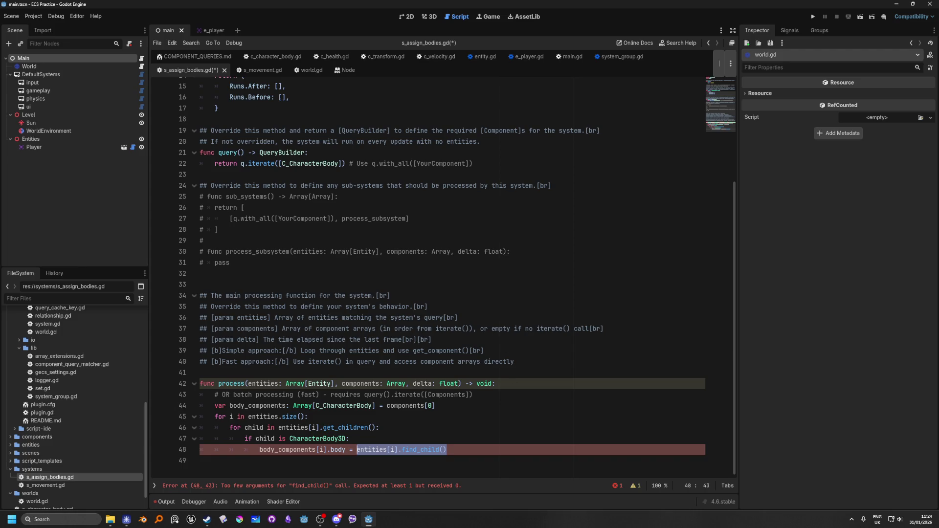
key(alt+Tab)
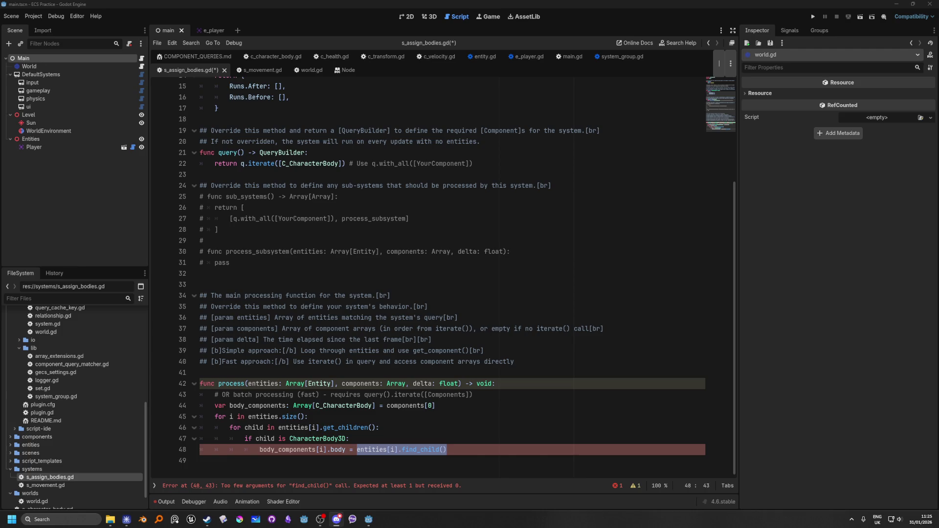
click(436, 434)
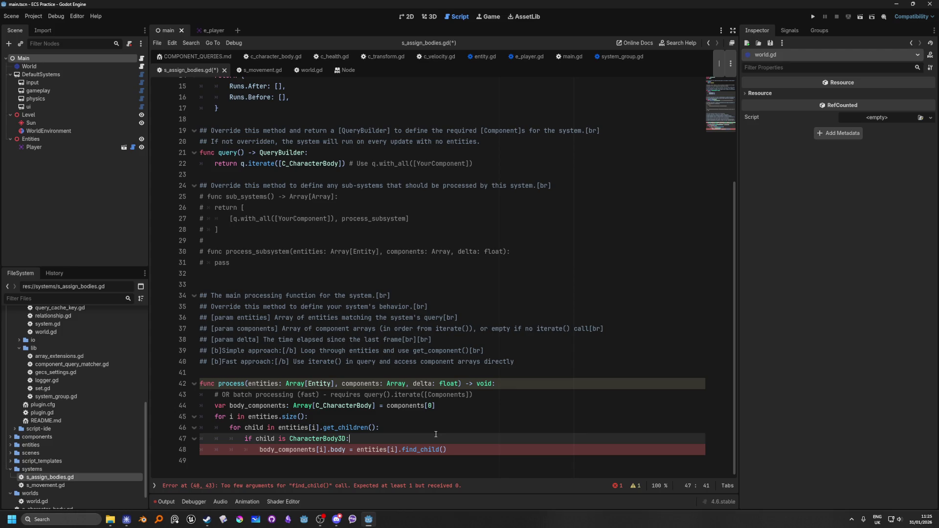
Select the erroring entities[i].find_child() call on line 48.
click(443, 449)
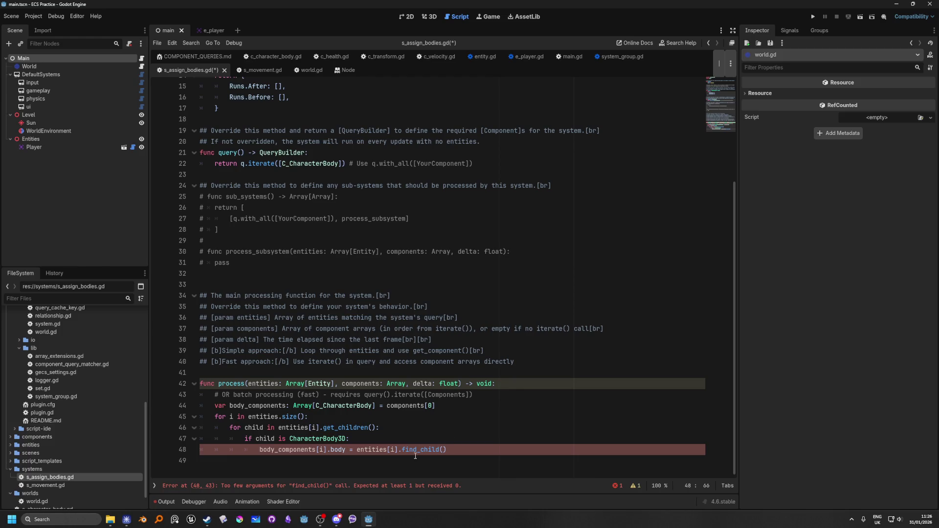
mouse_move(418, 449)
drag(470, 449, 357, 450)
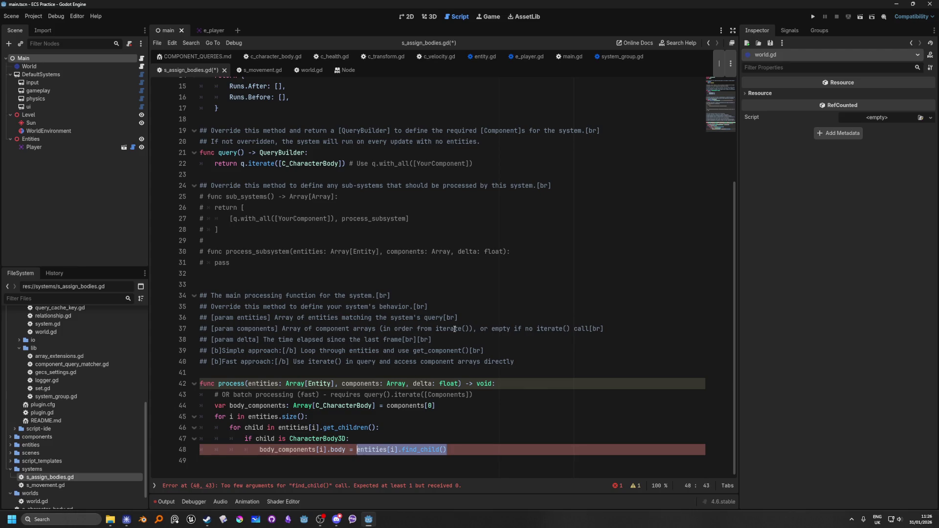
Replace the call with child, add a break line below, and save the script.
text(child)
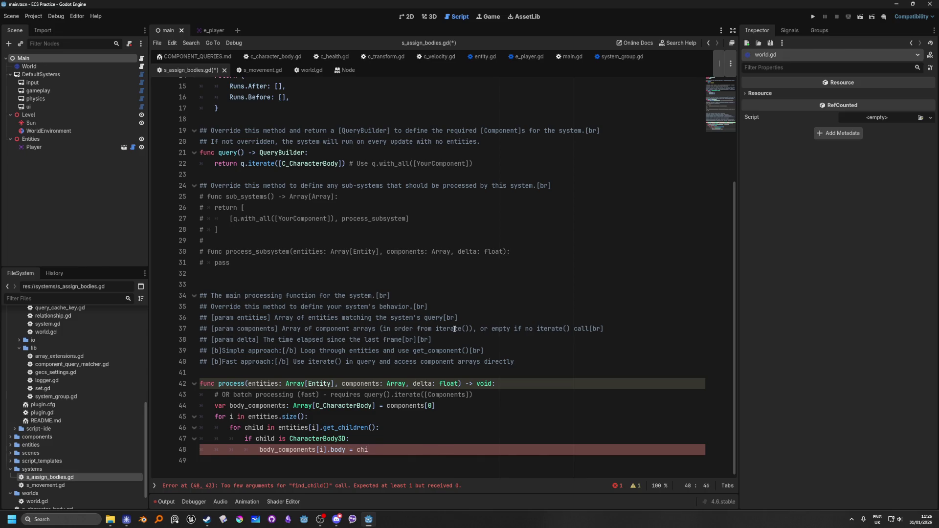
key(Return)
key(Return)
text(break)
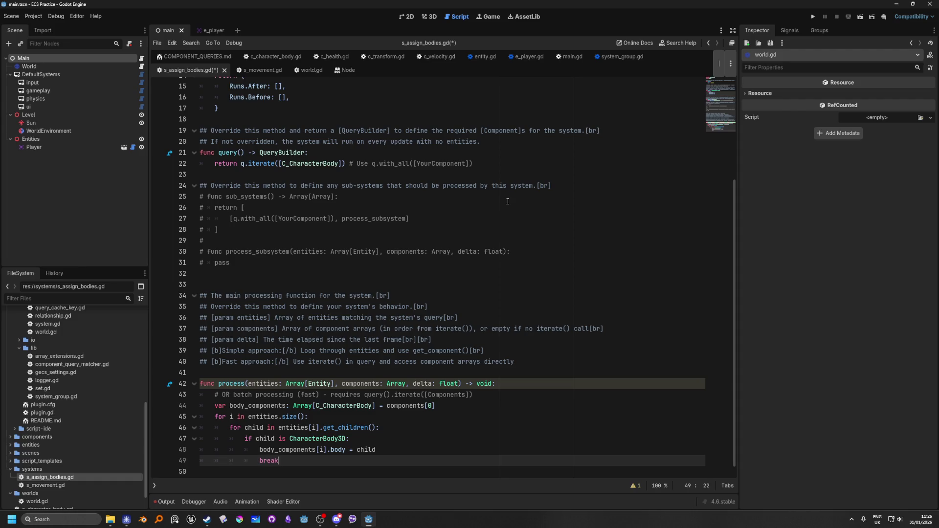
click(508, 201)
key(ctrl+s)
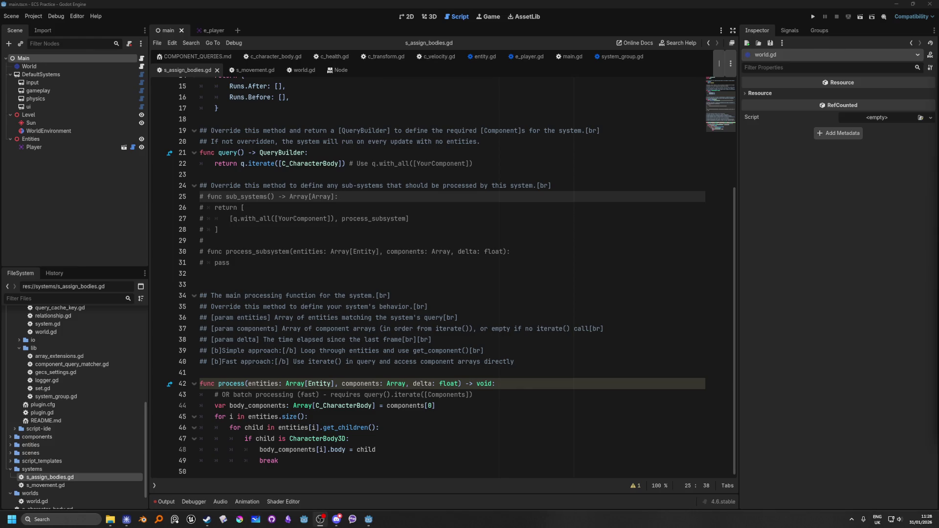
Return the cursor to the end of line 48.
click(369, 307)
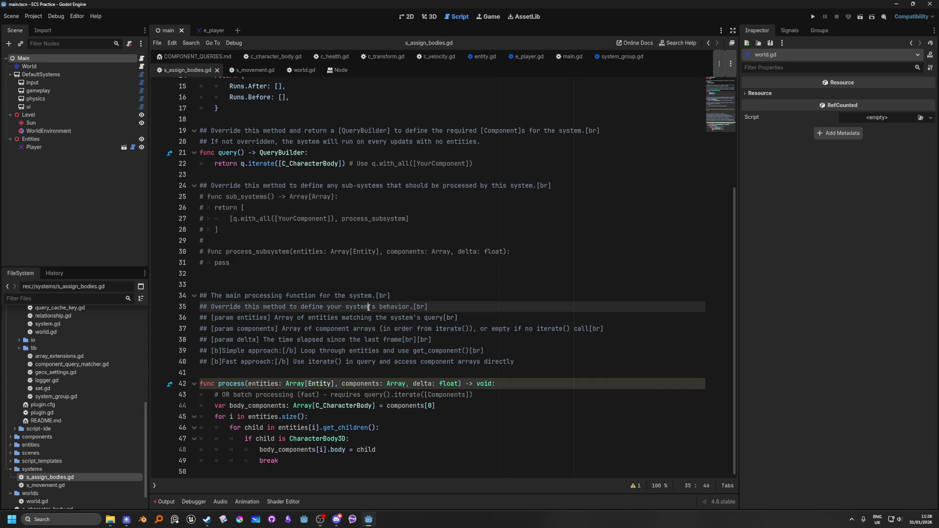
click(441, 450)
click(428, 460)
click(433, 450)
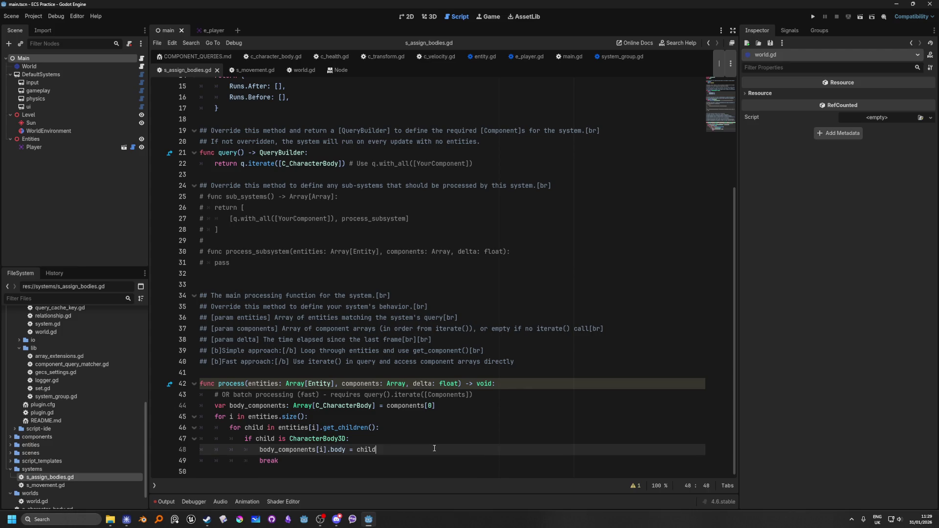
Run the ECS Practice project, stop it, and scroll the Output log.
click(812, 17)
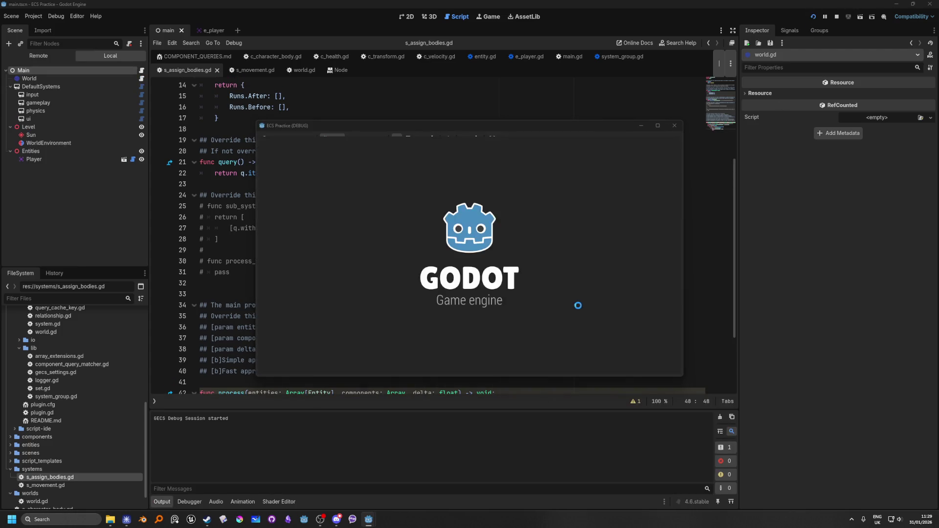
click(674, 126)
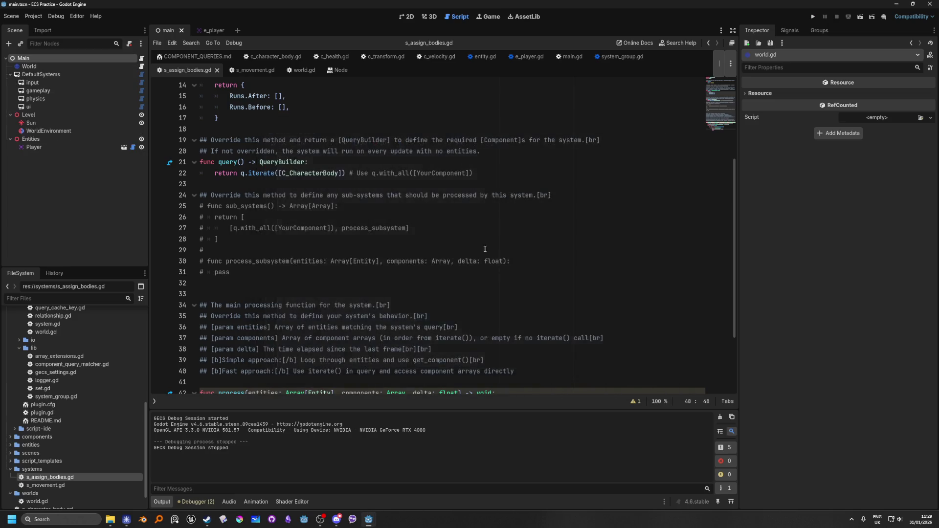
scroll(473, 272, down, 3)
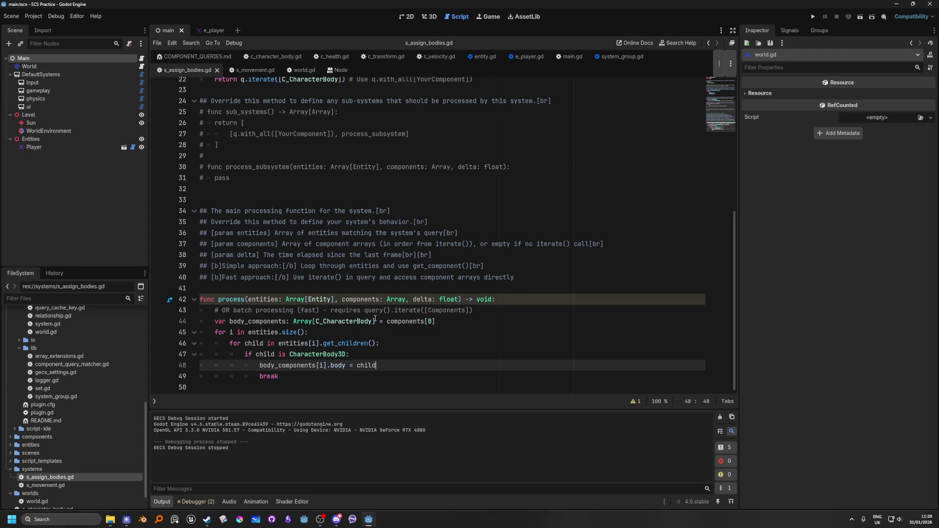
Delete the process() function together with its ## doc comments.
mouse_move(306, 375)
mouse_down()
mouse_move(218, 333)
mouse_move(215, 322)
mouse_up()
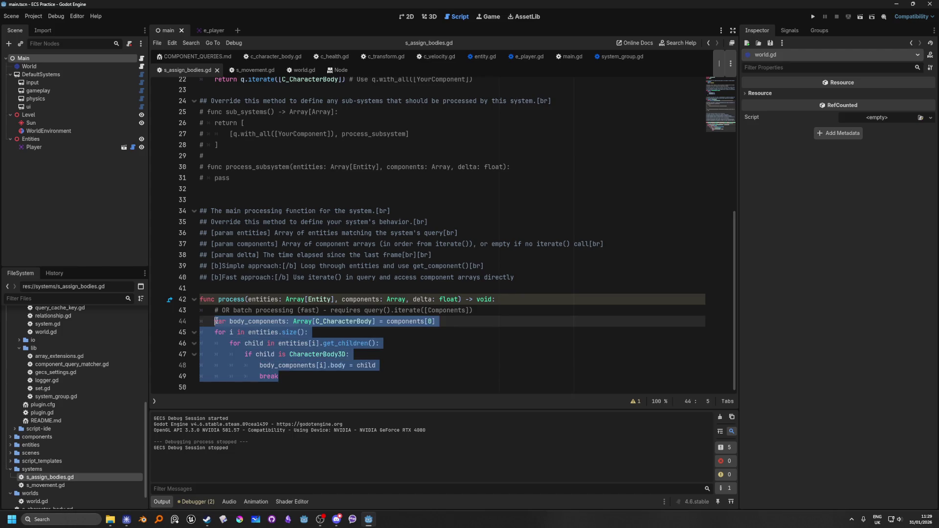
key(Delete)
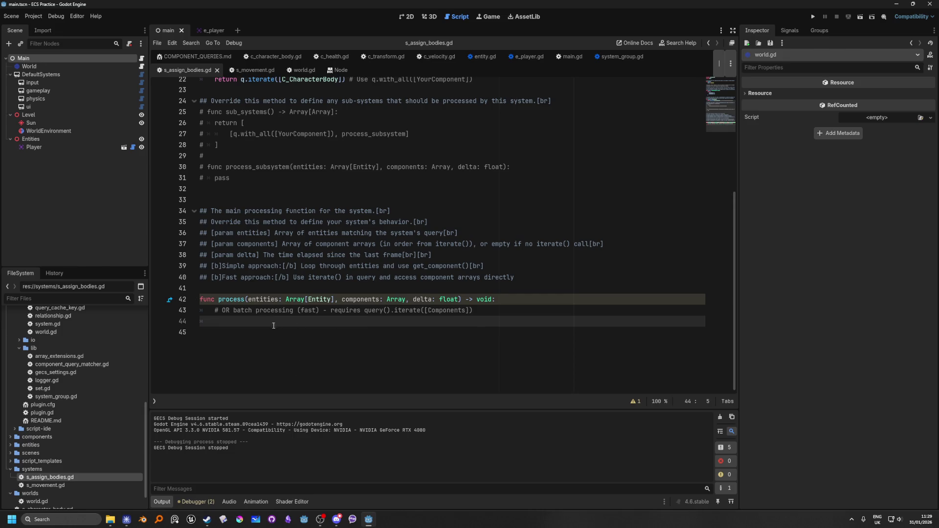
key(shift+Up)
key(shift+Up)
key(BackSpace)
key(BackSpace)
key(BackSpace)
scroll(355, 331, up, 5)
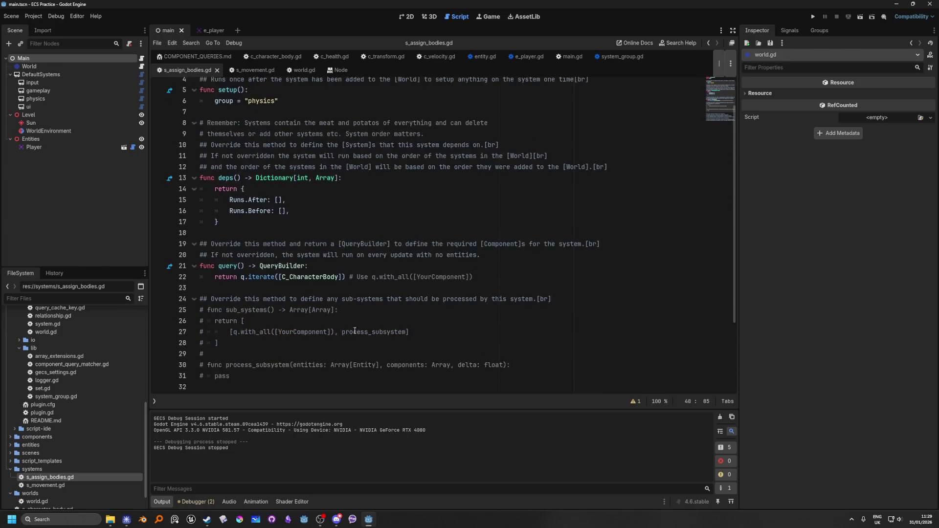
scroll(355, 331, up, 1)
scroll(425, 314, down, 4)
mouse_move(536, 385)
mouse_down()
mouse_move(318, 379)
mouse_move(245, 220)
mouse_move(171, 292)
mouse_move(130, 302)
mouse_up()
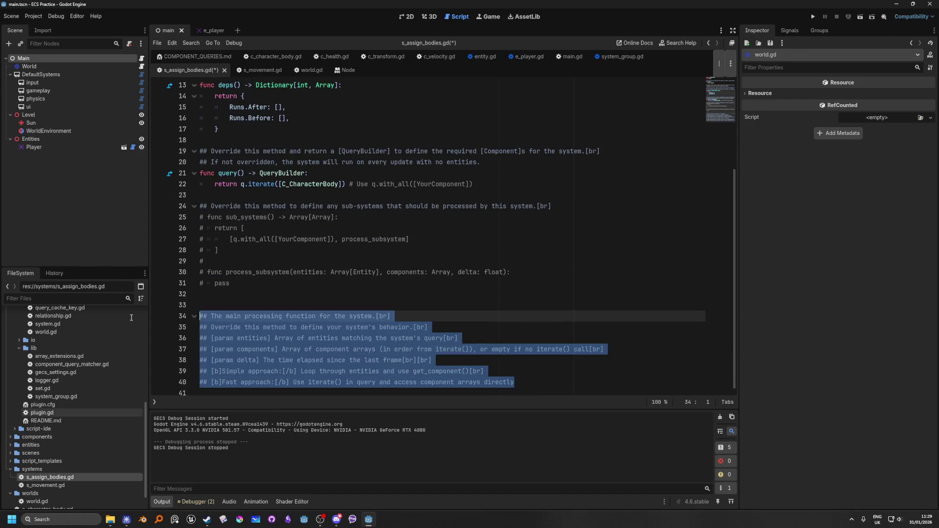
key(BackSpace)
key(BackSpace)
key(BackSpace)
scroll(449, 281, up, 4)
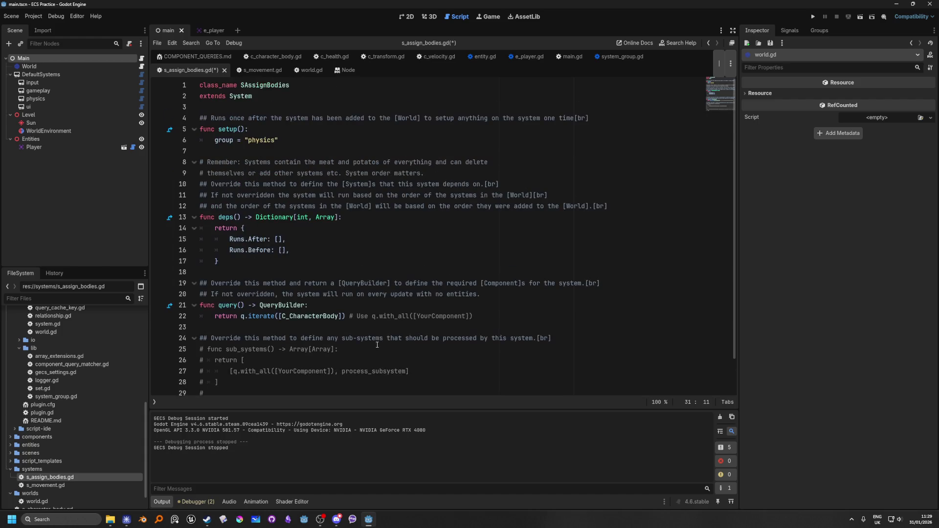
scroll(362, 282, down, 1)
click(341, 233)
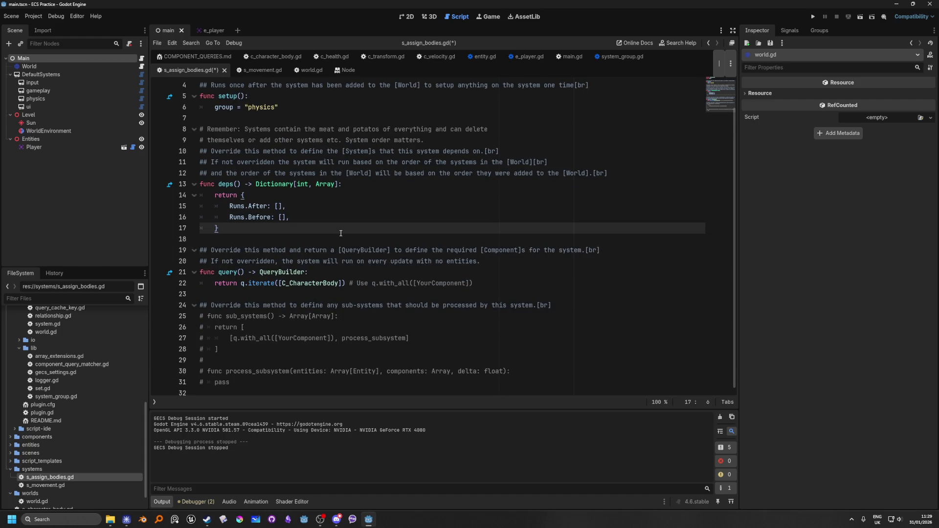
scroll(390, 324, up, 1)
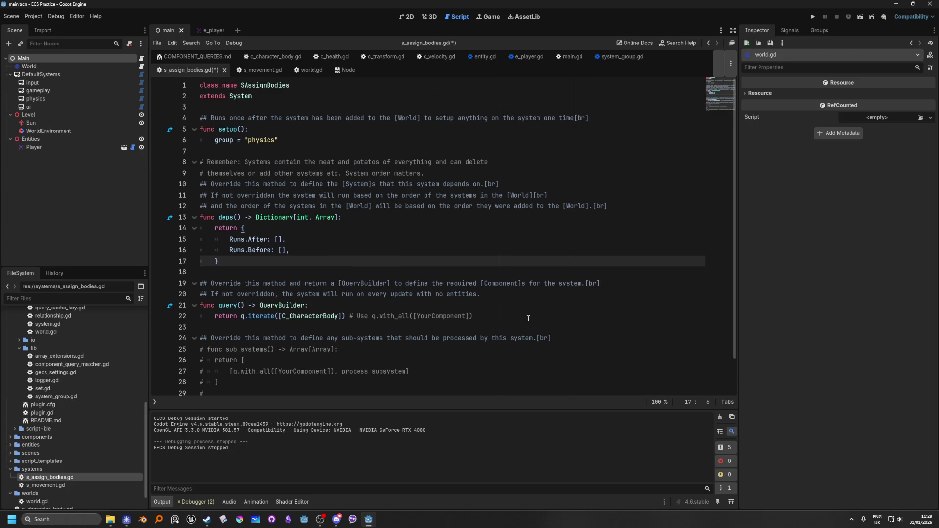
Add blank lines after query() and start a new 'func' declaration.
click(513, 317)
key(Return)
key(Return)
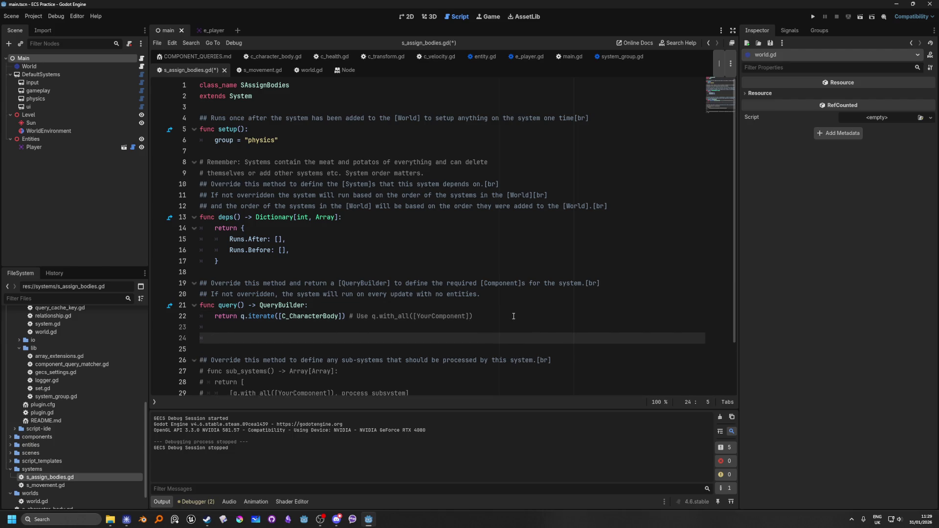
text(func)
key(BackSpace)
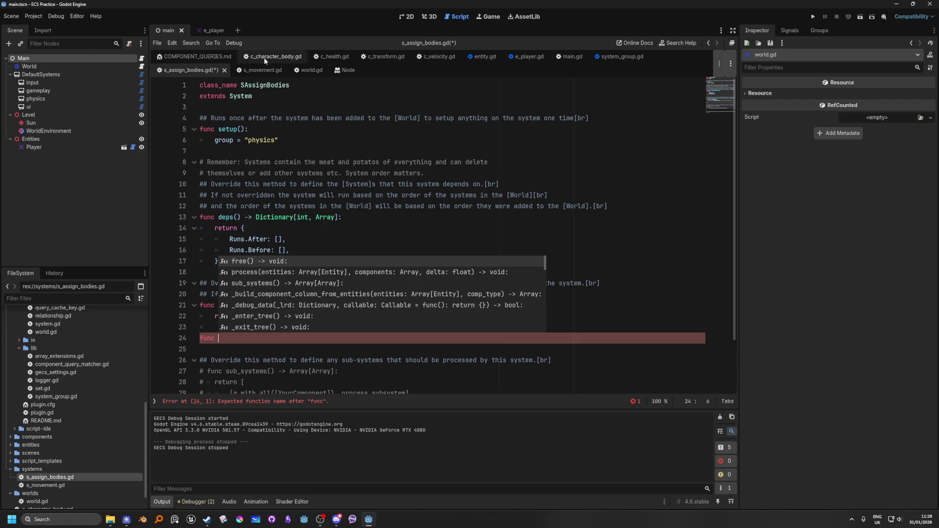
From s_movement.gd, glance at the Object docs for _init, then jump to the System class in system.gd.
click(256, 71)
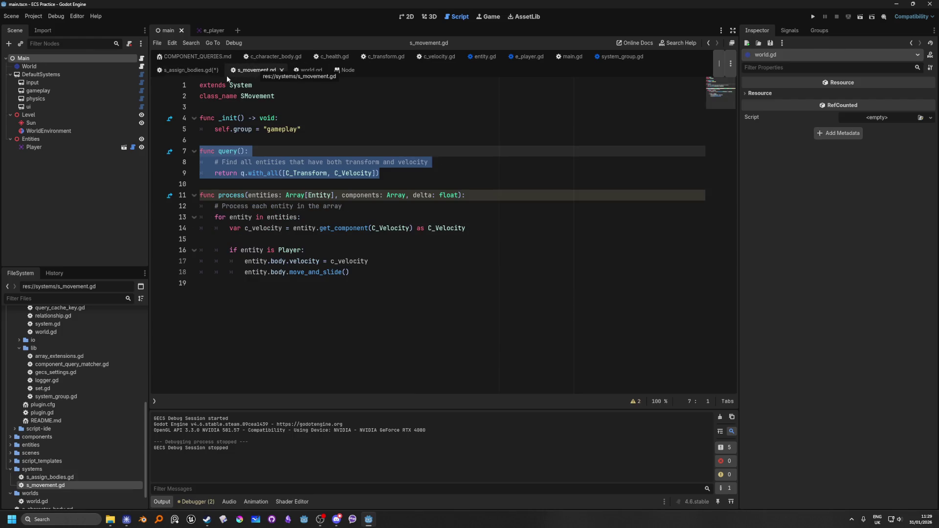
click(327, 116)
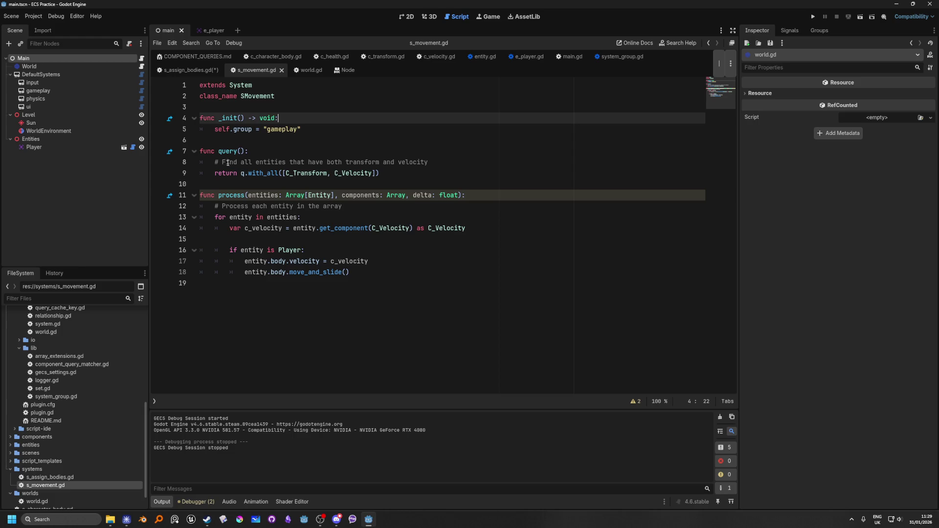
ctrl+click(228, 120)
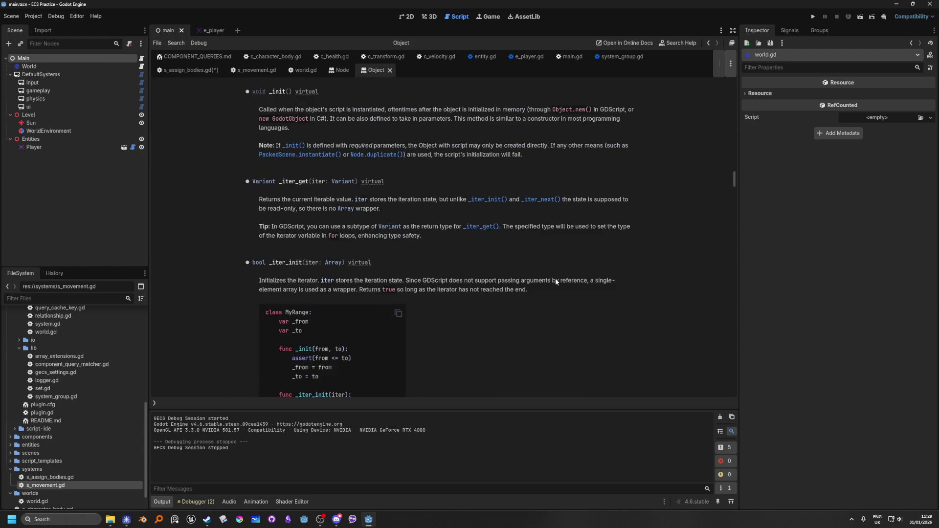
scroll(610, 322, up, 4)
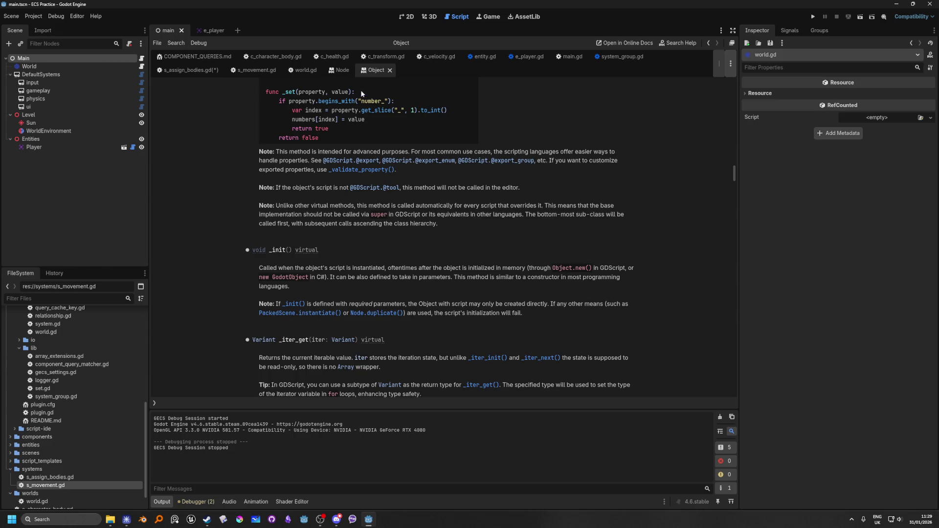
click(390, 70)
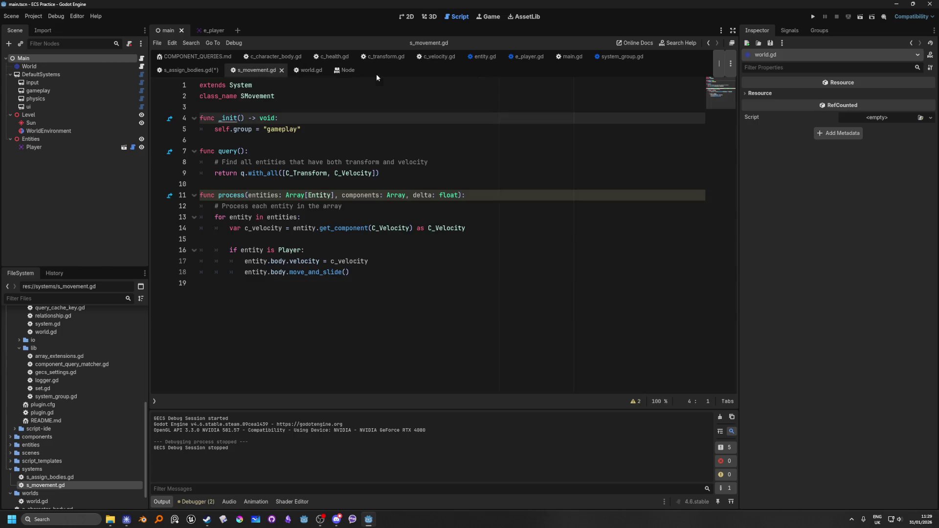
ctrl+click(242, 90)
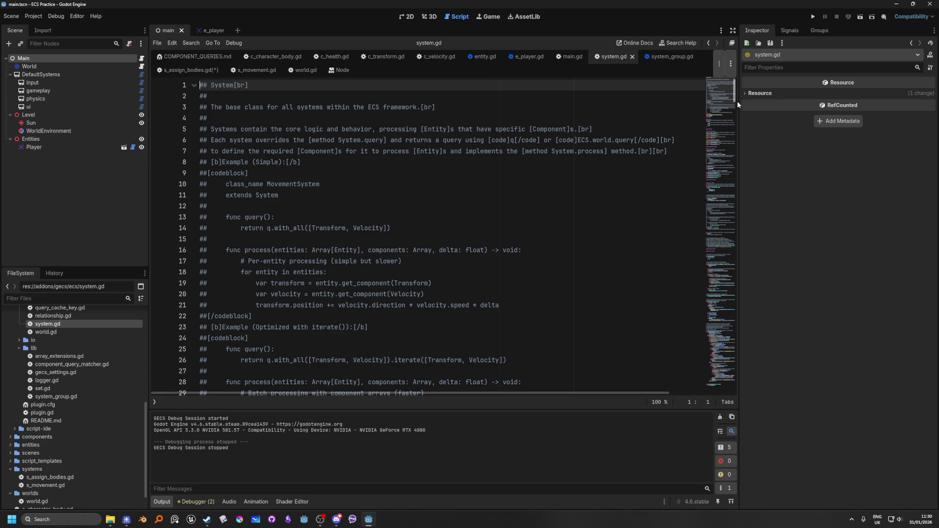
scroll(714, 98, down, 5)
scroll(712, 91, up, 5)
drag(712, 91, 712, 190)
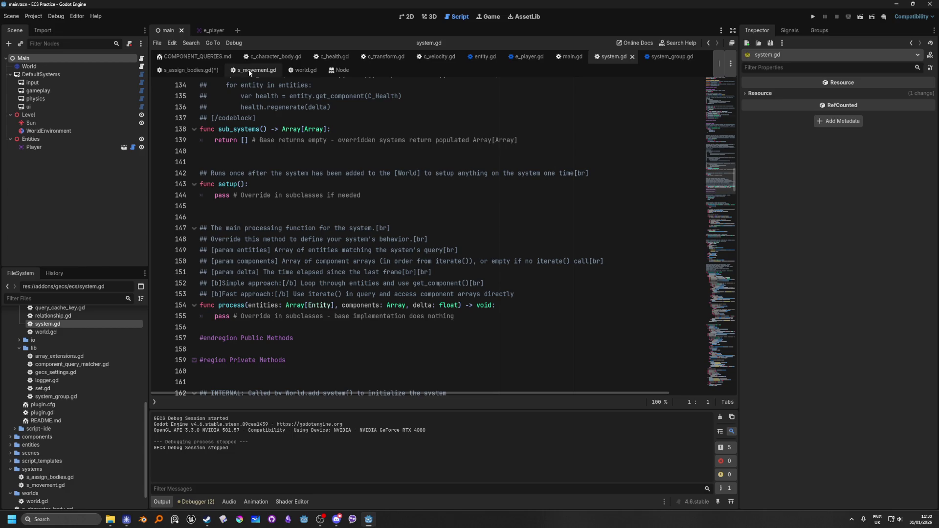
click(188, 70)
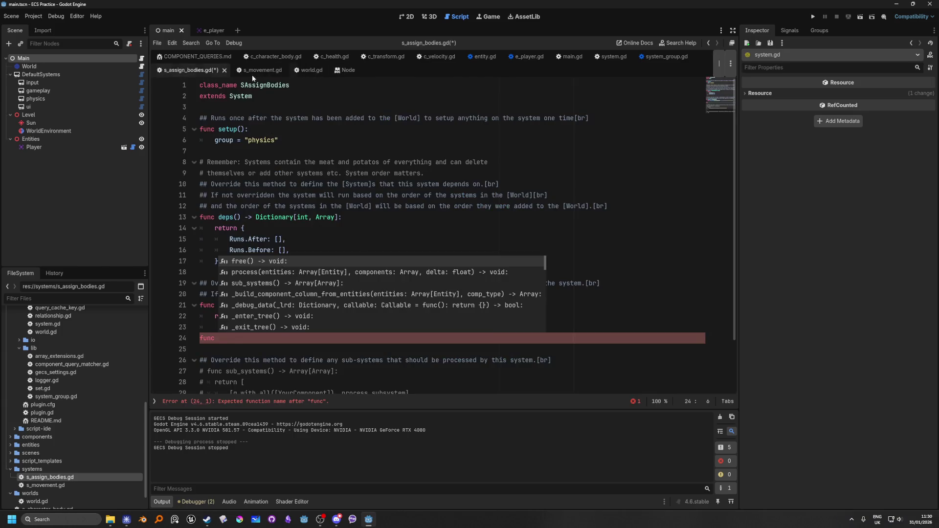
click(607, 58)
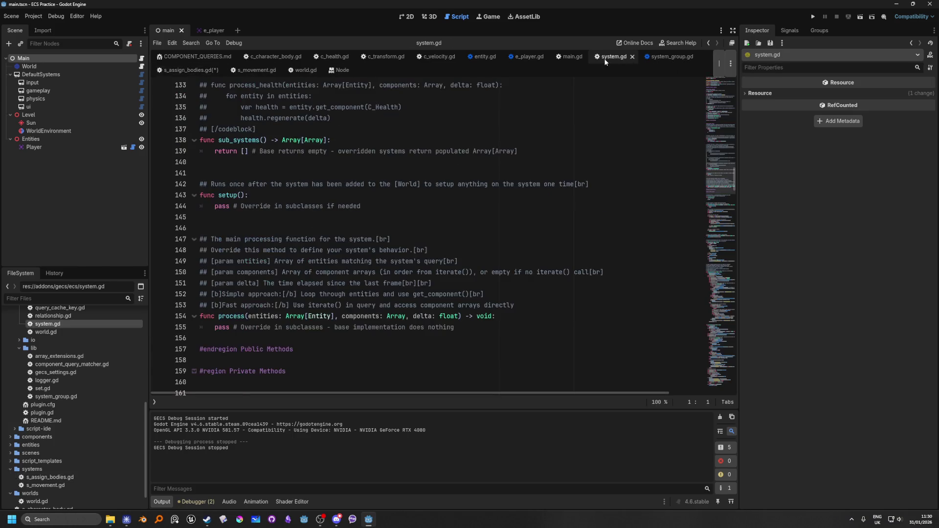
mouse_move(715, 183)
mouse_down()
mouse_move(711, 246)
mouse_move(714, 169)
mouse_move(710, 303)
mouse_move(710, 194)
mouse_up()
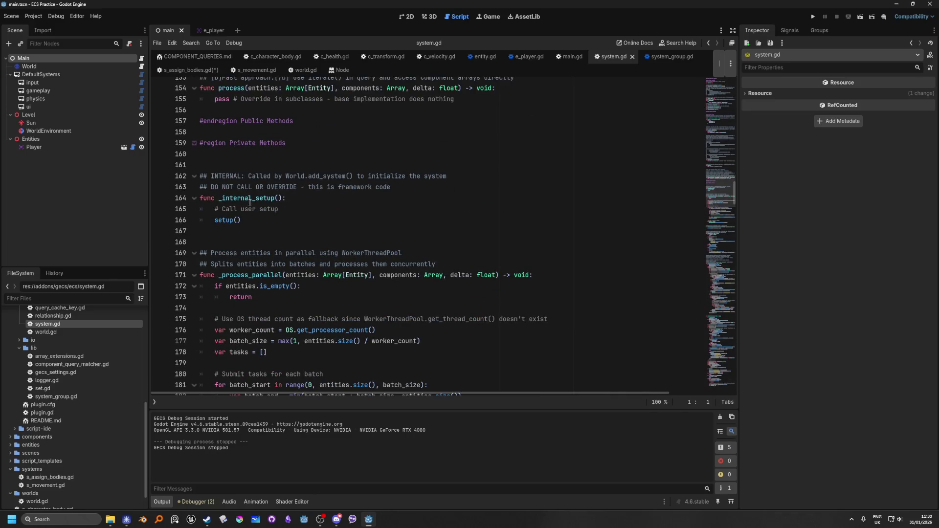
scroll(433, 289, up, 4)
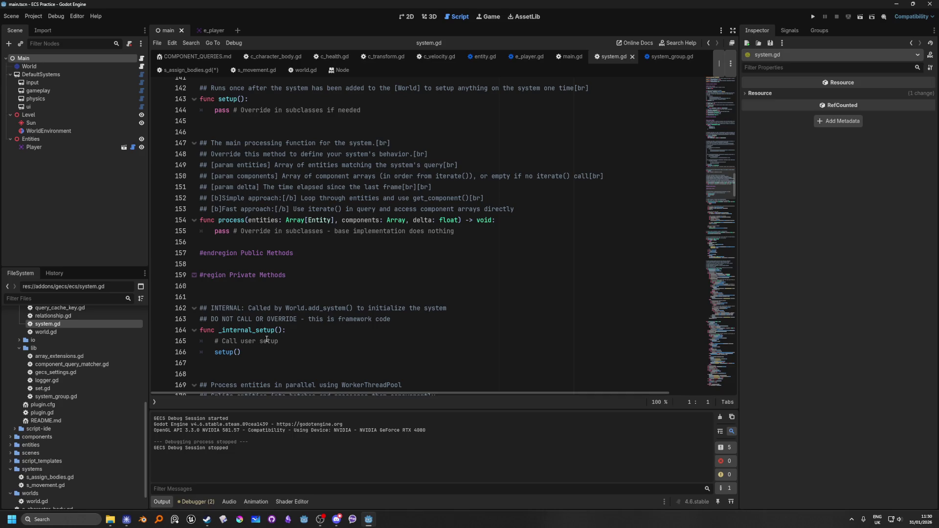
double_click(224, 353)
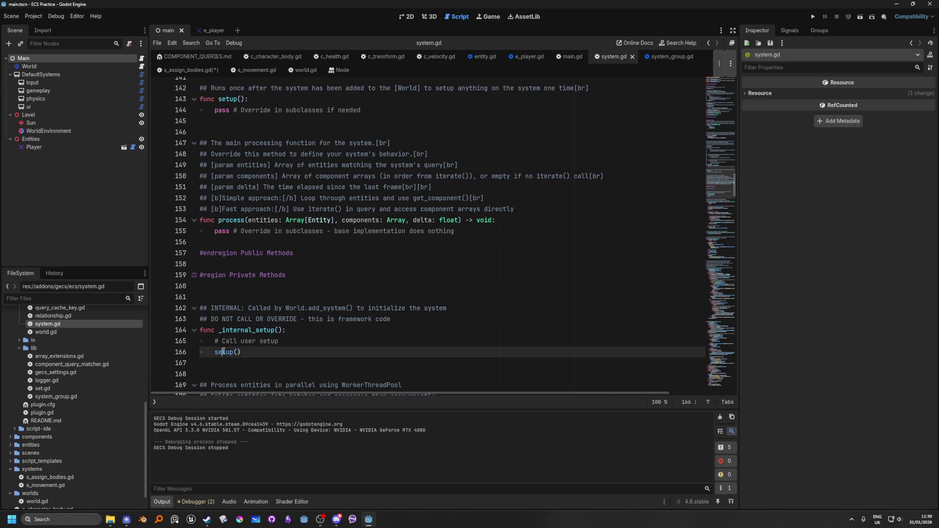
click(304, 340)
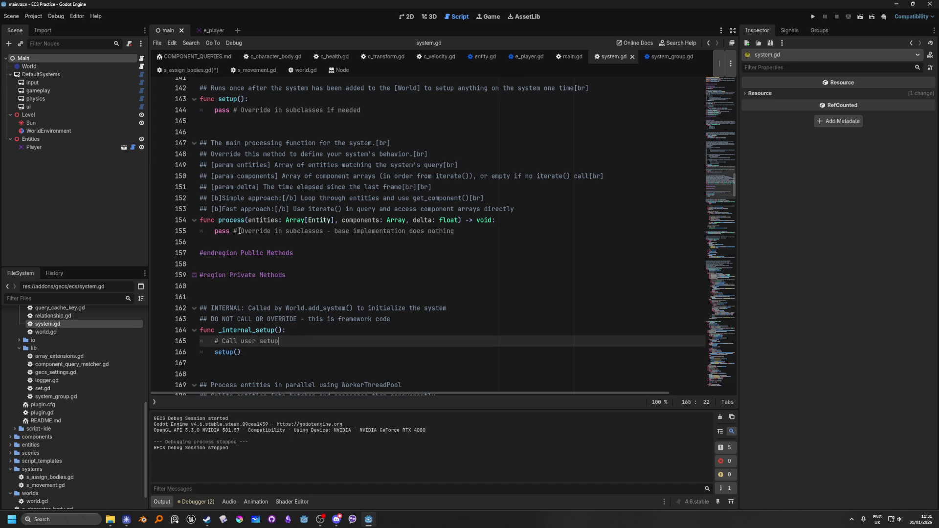
scroll(240, 231, up, 4)
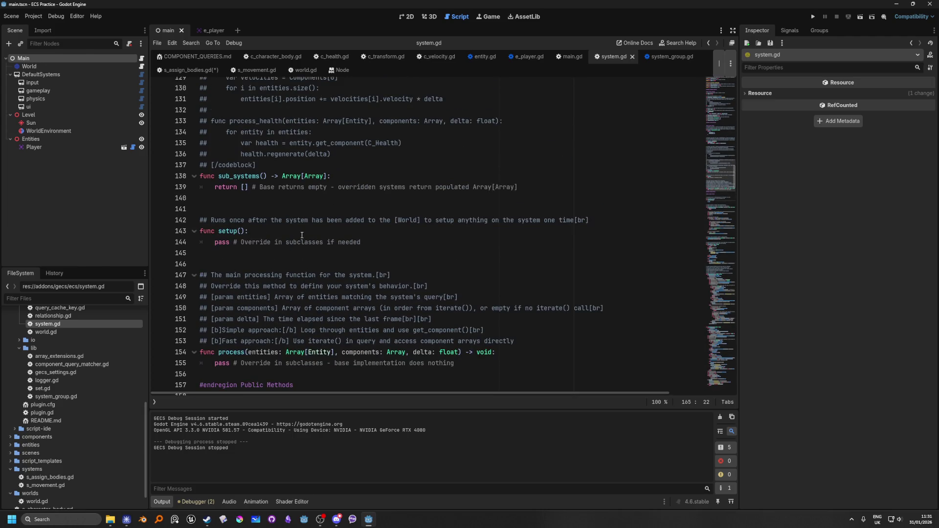
In s_assign_bodies.gd, delete the unfinished 'func' line and the leftover blank lines below query.
click(196, 71)
key(BackSpace)
key(BackSpace)
key(BackSpace)
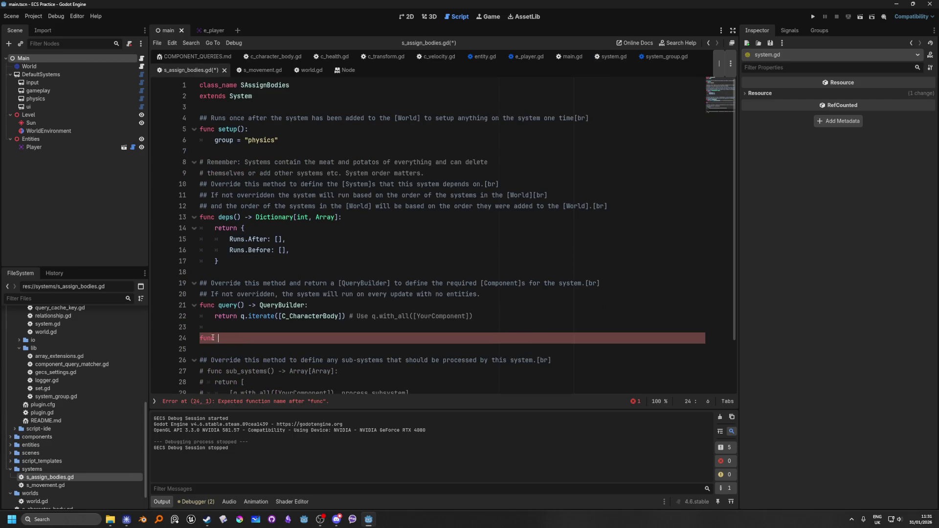
key(BackSpace)
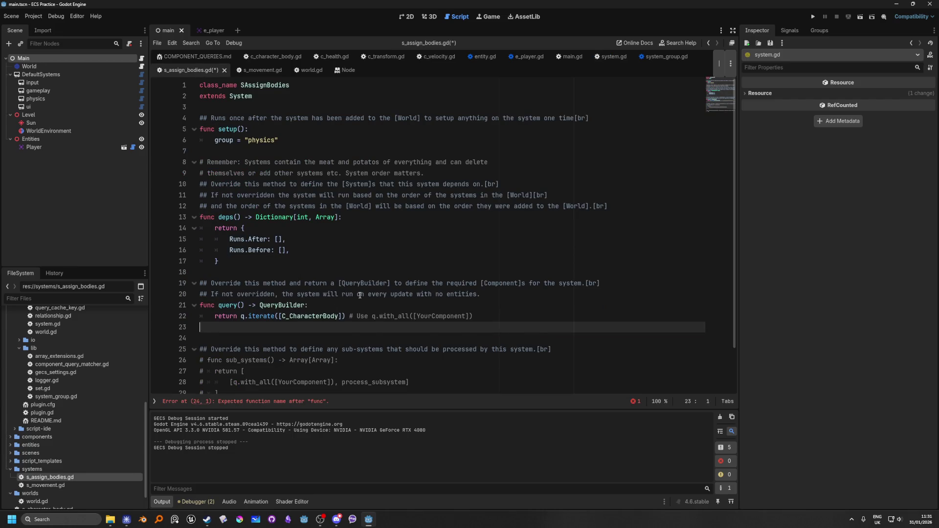
key(BackSpace)
scroll(360, 296, down, 1)
scroll(343, 244, up, 2)
Paste the body-assigning loop into setup() after the group = "physics" line and review it.
click(295, 131)
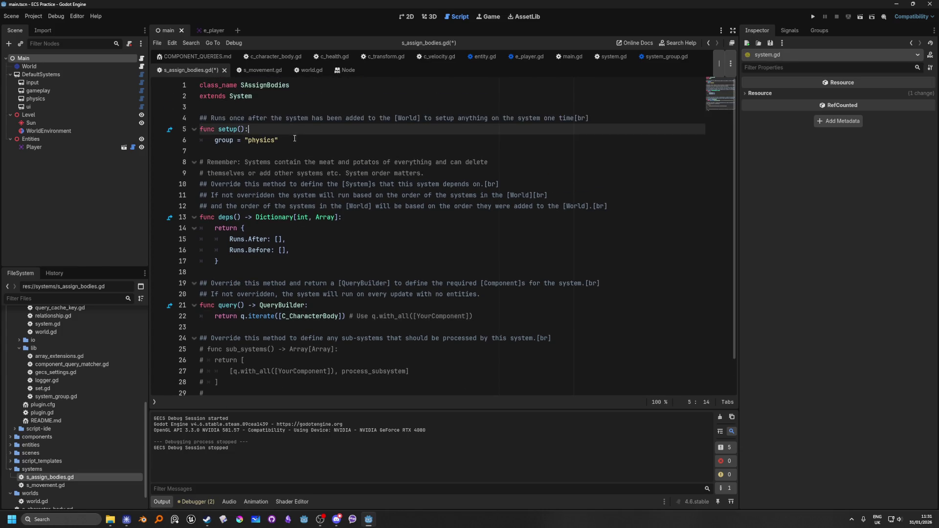
click(295, 140)
key(Return)
text(var body_components: Array[C_CharacterBody] = components[0] 	for i in entities.size(): 		for child in entities[i].get_children(): 			if child is CharacterBody3D: 				body_components[i].body = child 				break)
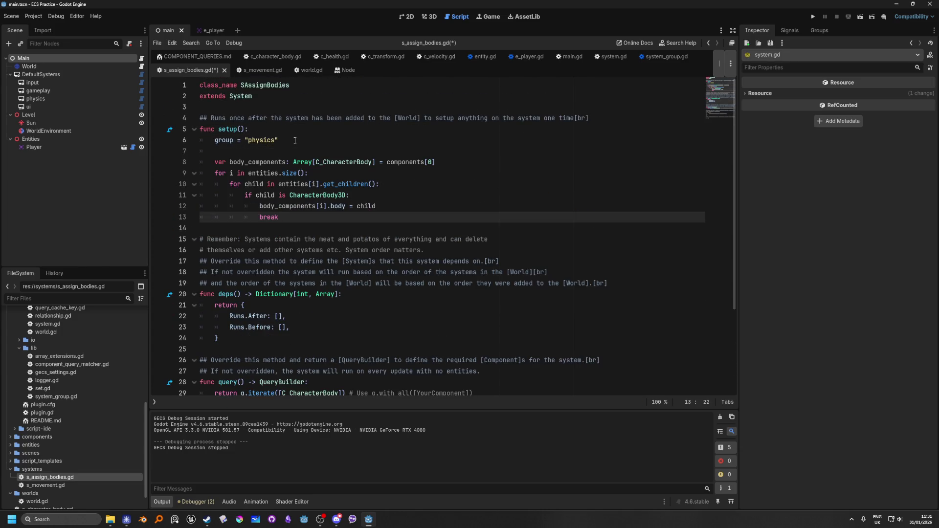
scroll(367, 220, down, 1)
scroll(375, 218, up, 1)
scroll(377, 217, down, 1)
scroll(377, 217, up, 1)
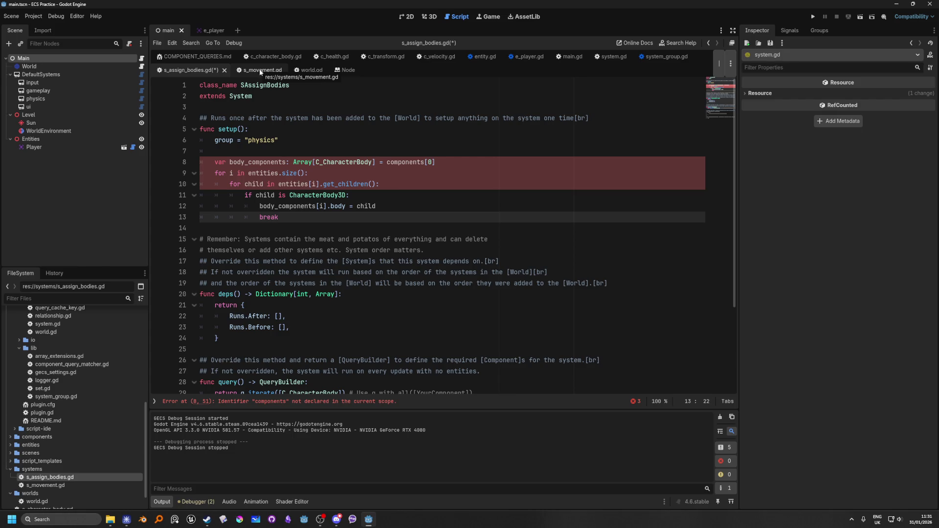
scroll(292, 123, down, 1)
scroll(292, 123, down, 2)
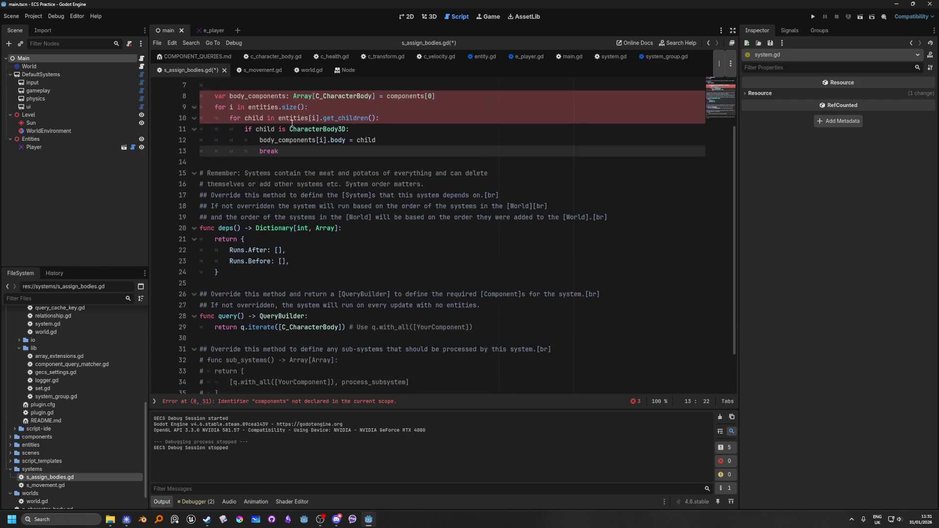
scroll(310, 142, down, 1)
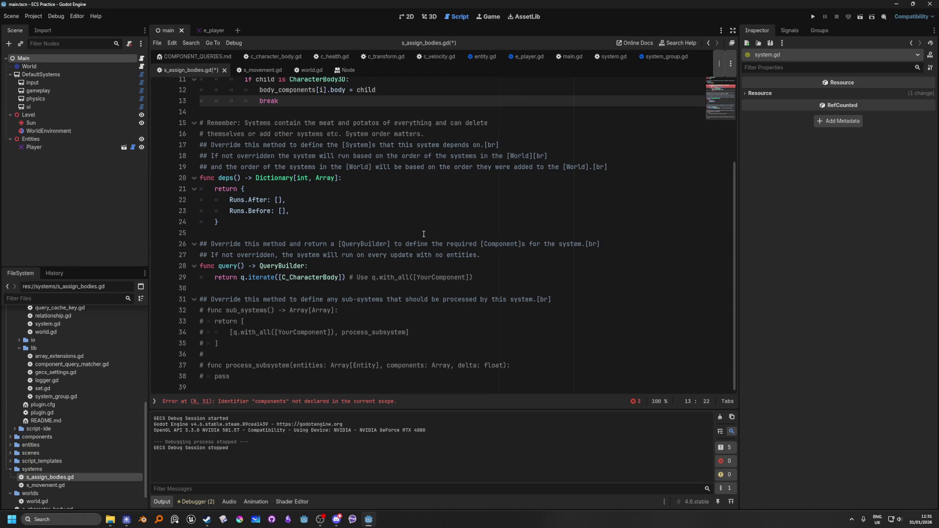
scroll(424, 234, up, 4)
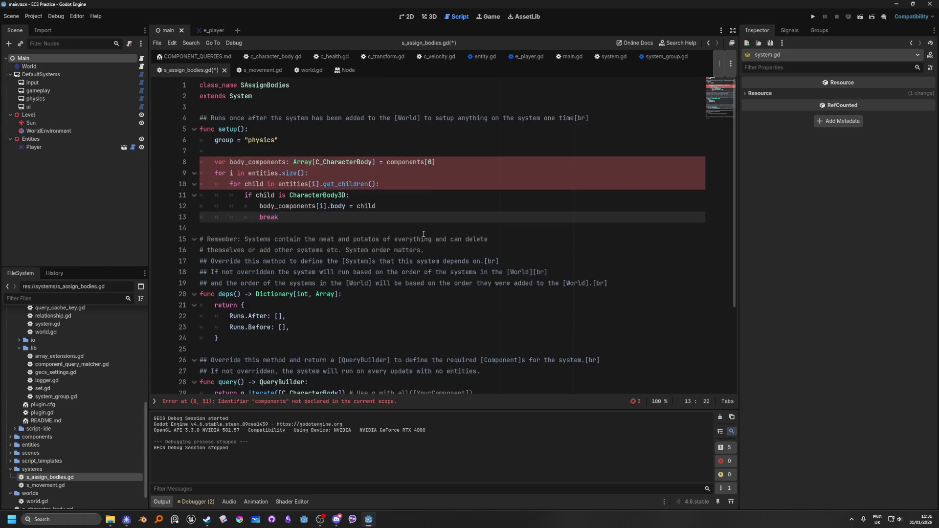
Remove the pasted loop so setup() only sets group = "physics", and return to system.gd.
key(shift+Up)
key(shift+Up)
key(shift+Up)
key(BackSpace)
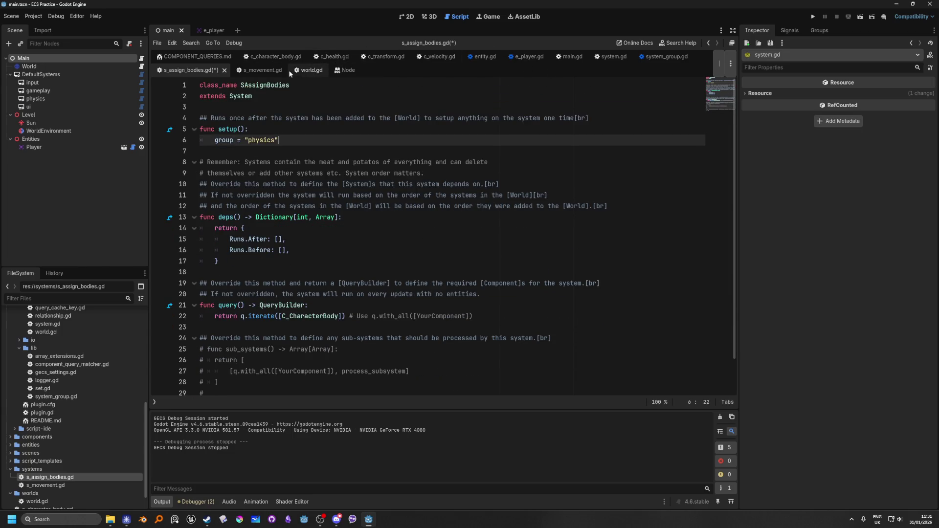
click(613, 56)
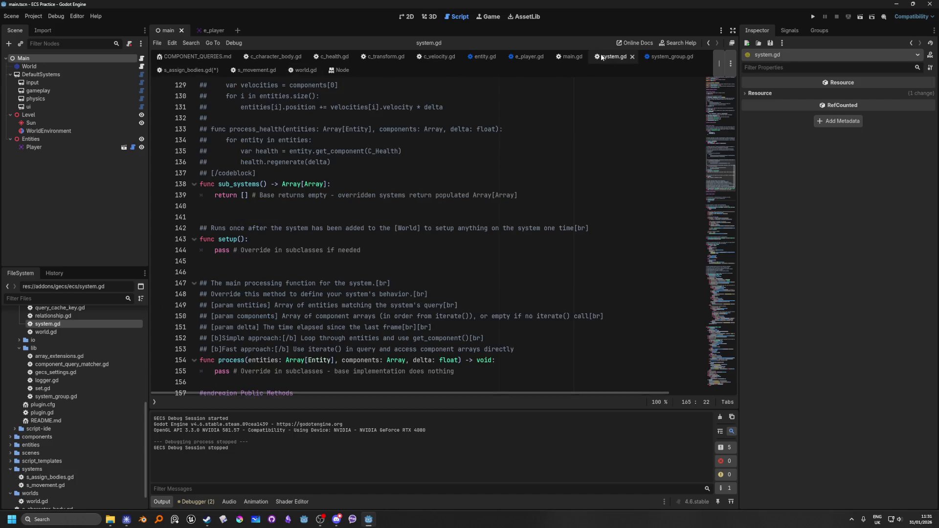
scroll(717, 164, up, 12)
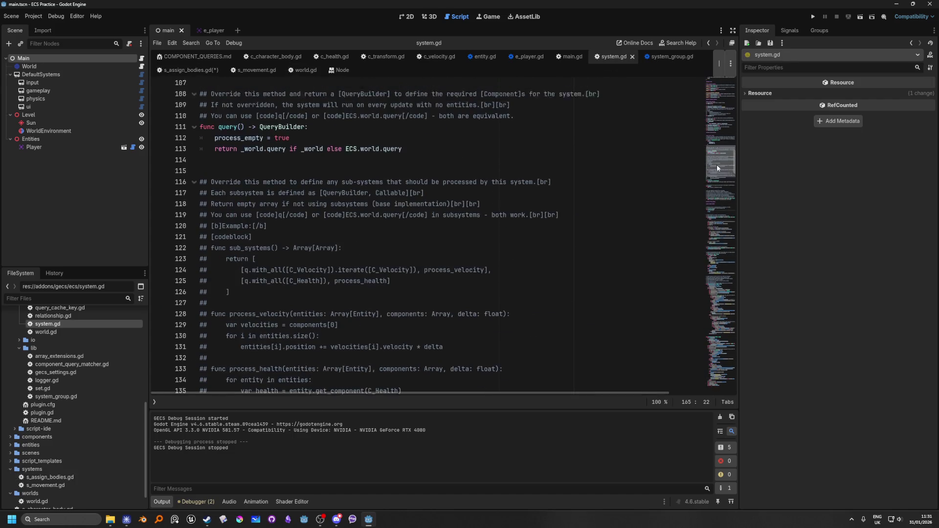
scroll(719, 155, up, 10)
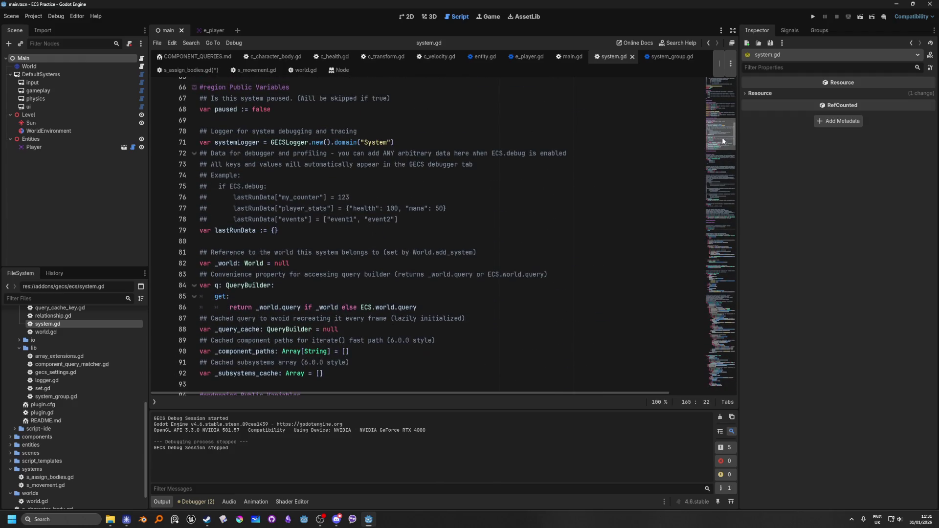
scroll(725, 134, down, 11)
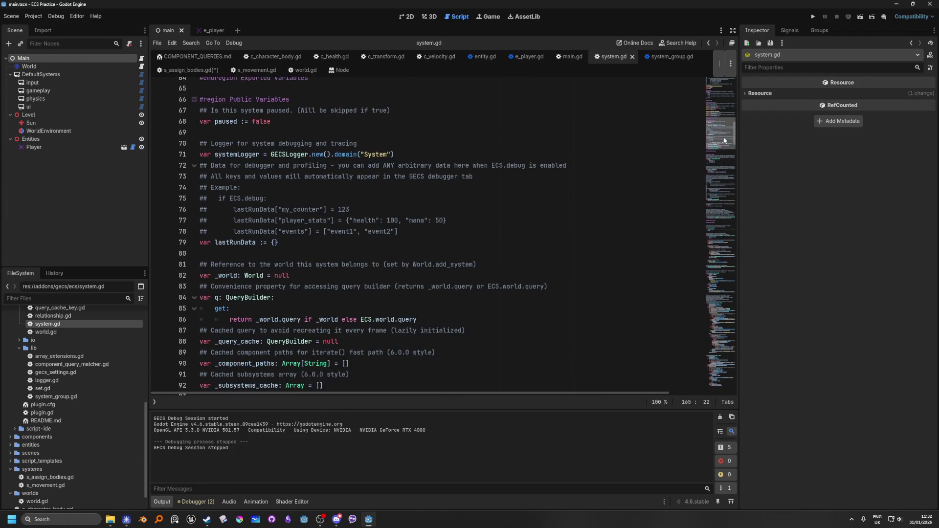
scroll(721, 160, down, 11)
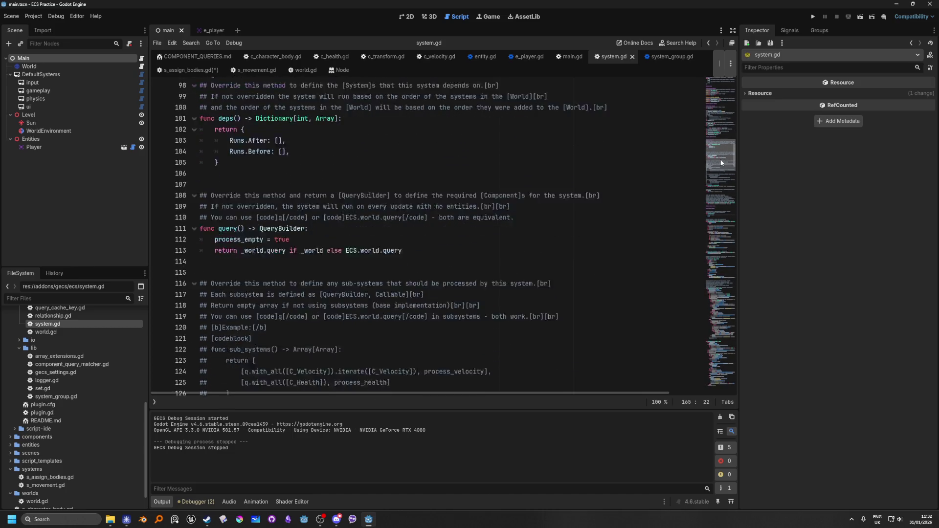
scroll(720, 184, down, 6)
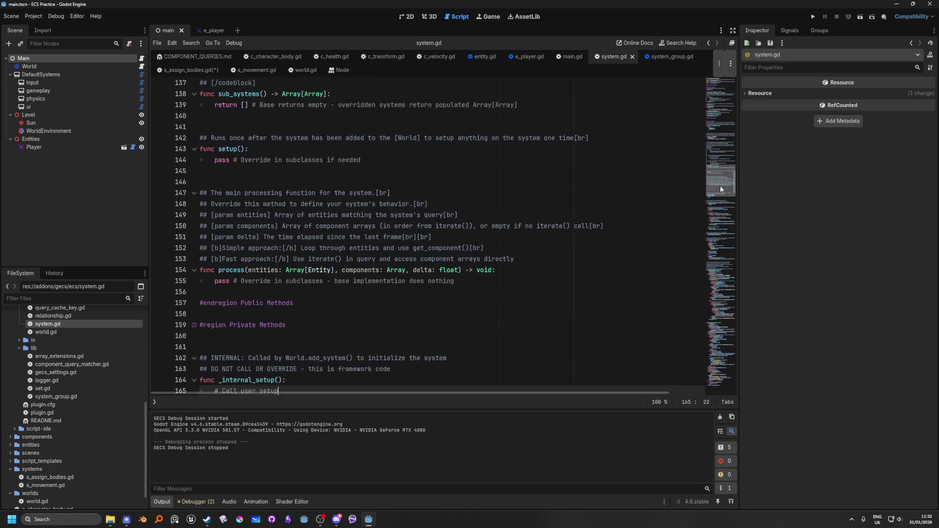
scroll(719, 189, up, 2)
scroll(719, 189, down, 3)
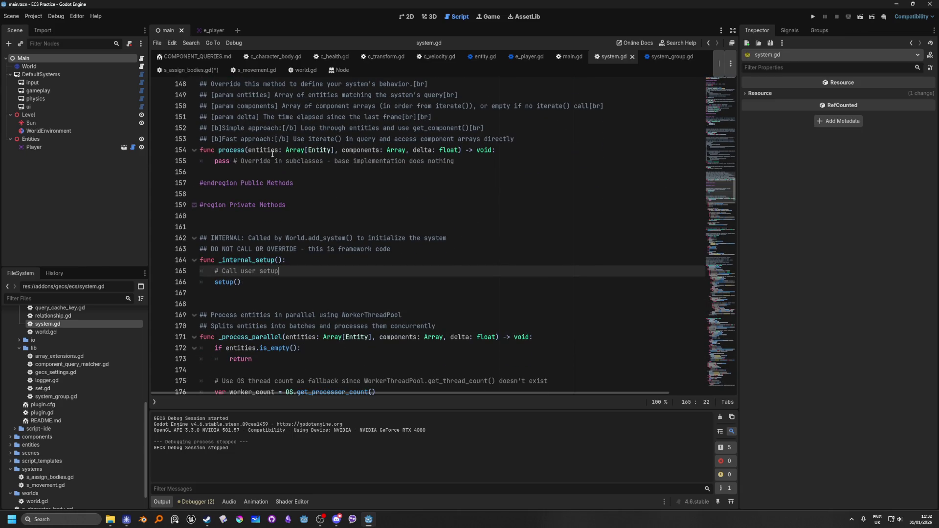
drag(249, 151, 336, 151)
scroll(336, 151, up, 2)
scroll(308, 314, down, 4)
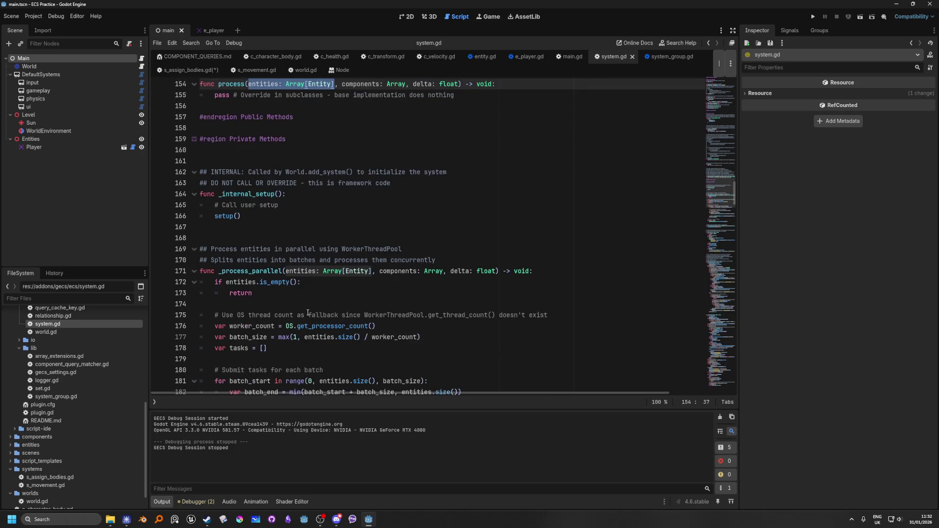
scroll(265, 245, up, 2)
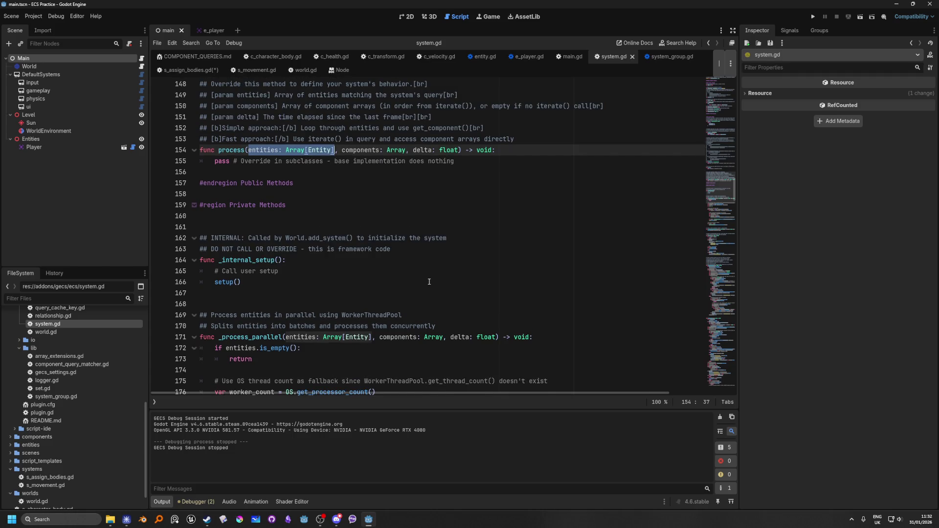
Search system.gd for 'entities: Array[Entity]' and step through all 11 matches, ending at process().
key(ctrl+f)
click(629, 402)
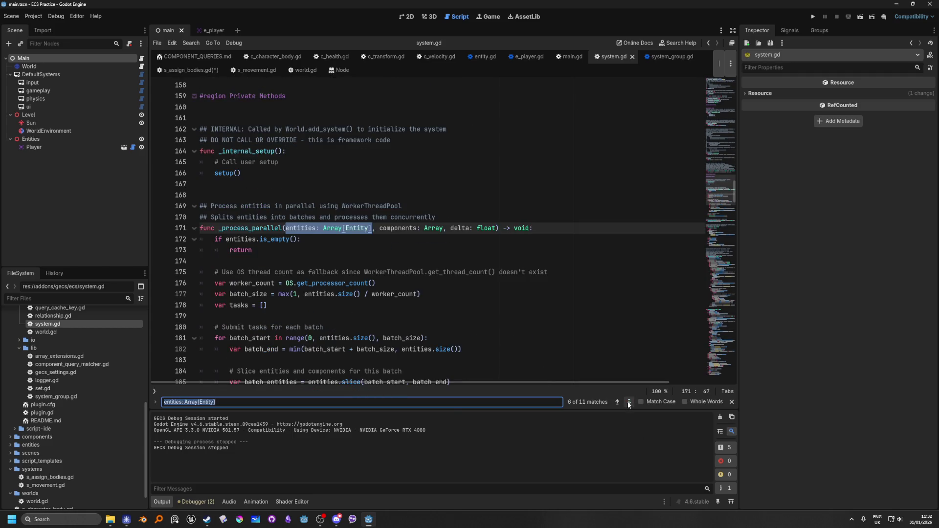
click(629, 402)
click(629, 403)
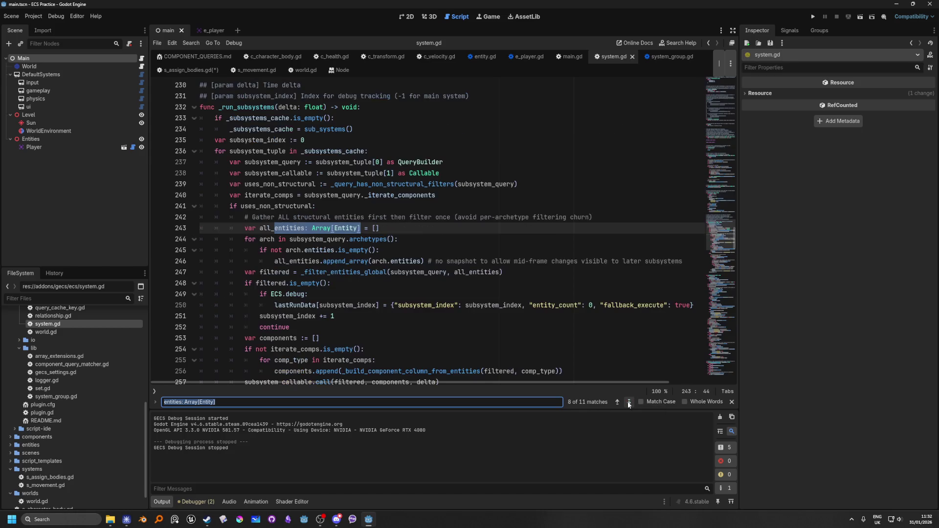
click(630, 402)
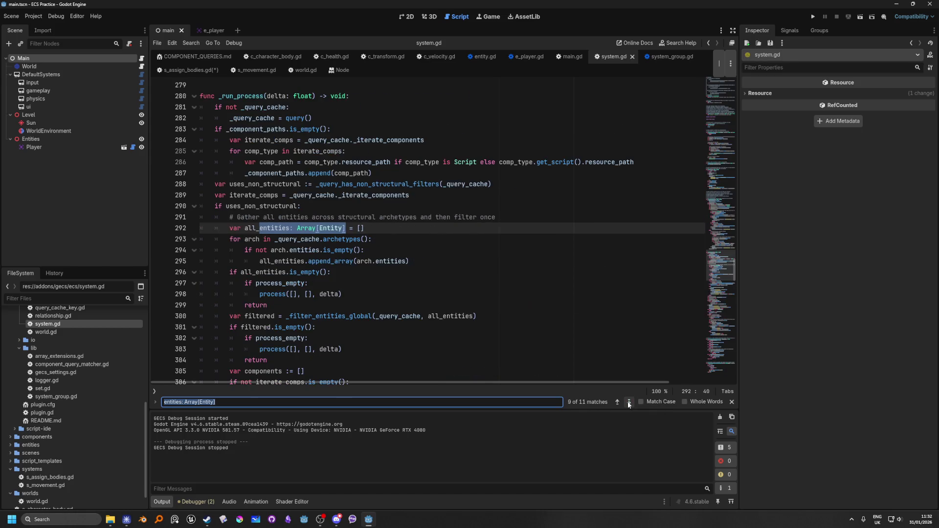
click(629, 402)
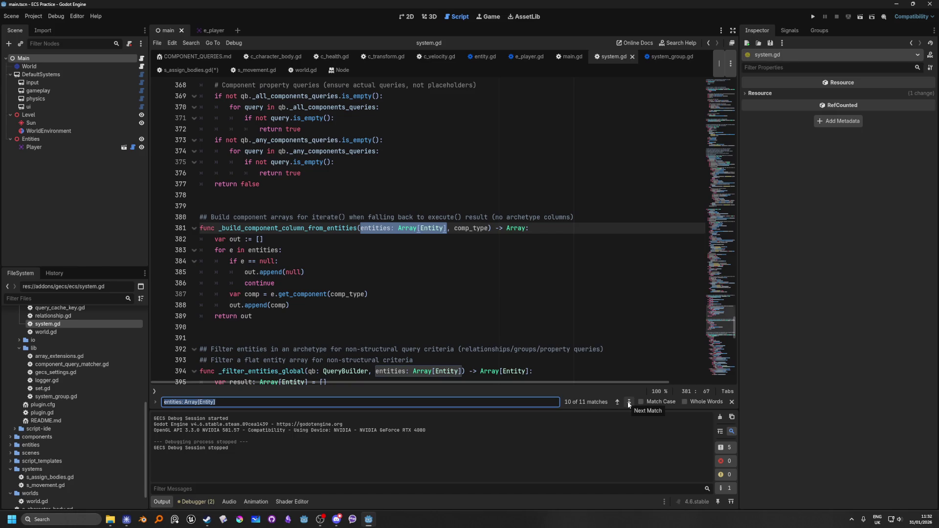
click(629, 402)
click(629, 403)
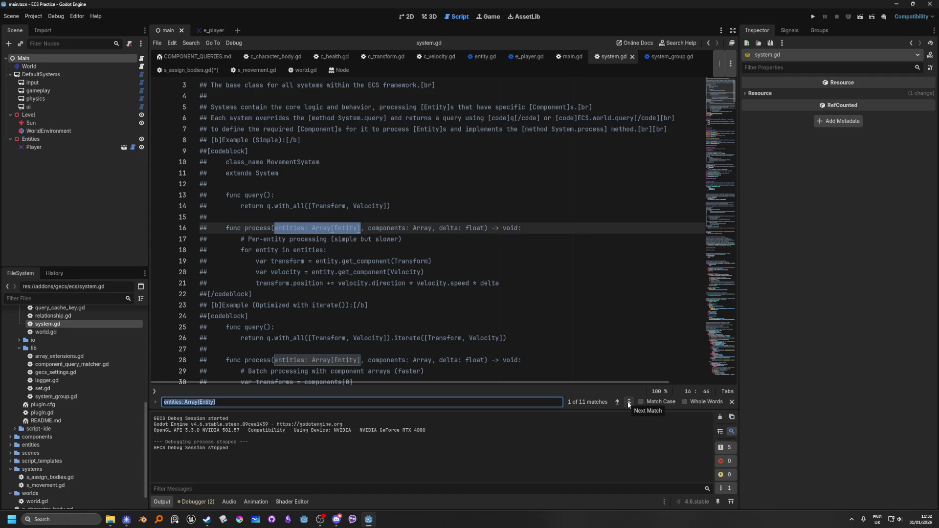
click(629, 402)
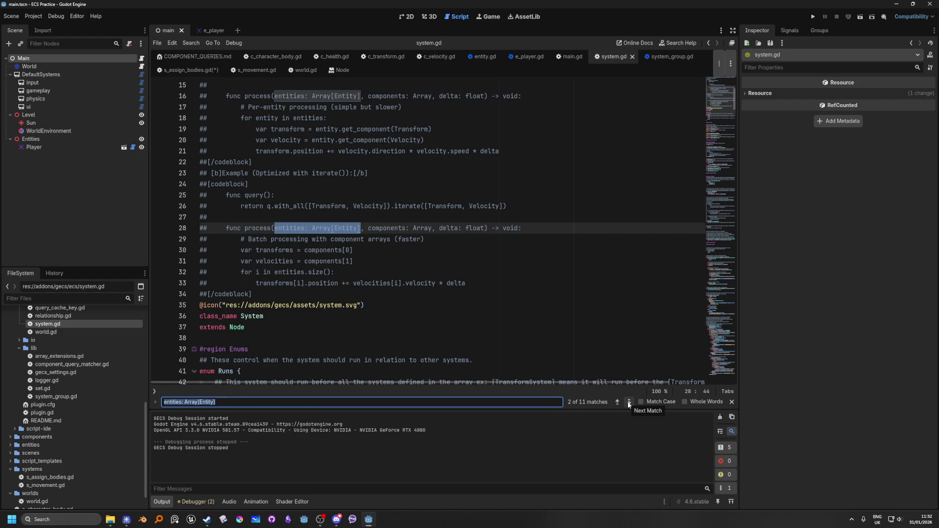
click(629, 402)
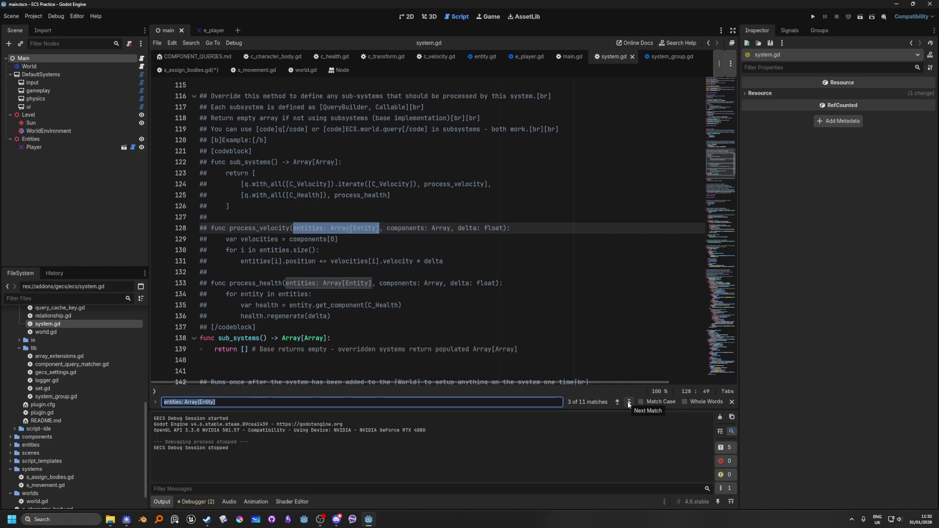
click(629, 403)
click(629, 403)
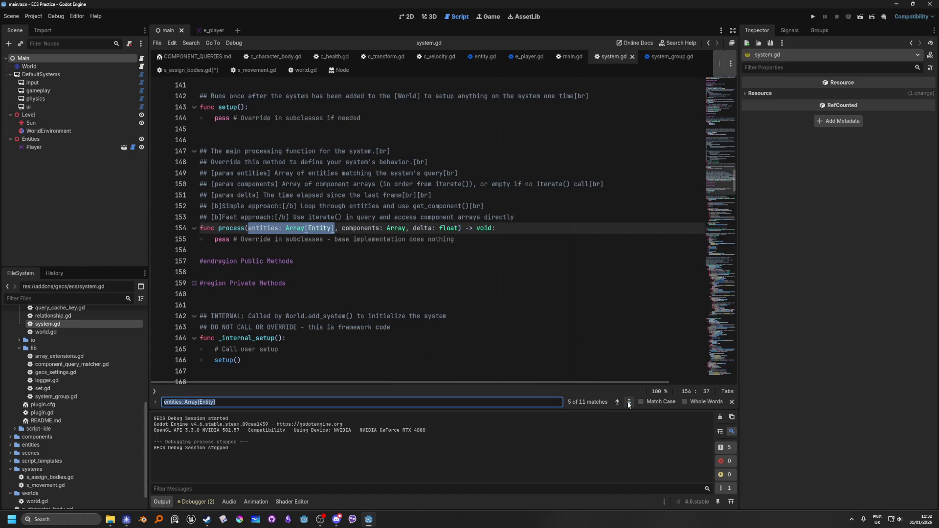